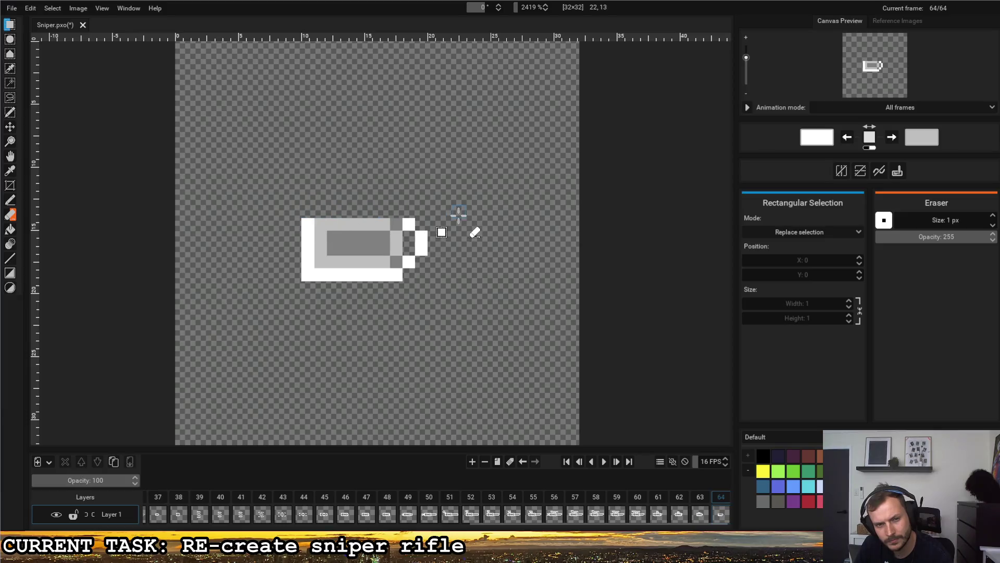
With the Pencil, redraw the bullet's top edge white and move its white bottom edge one row up.
{"action": "left_click", "coordinate": [9, 199]}
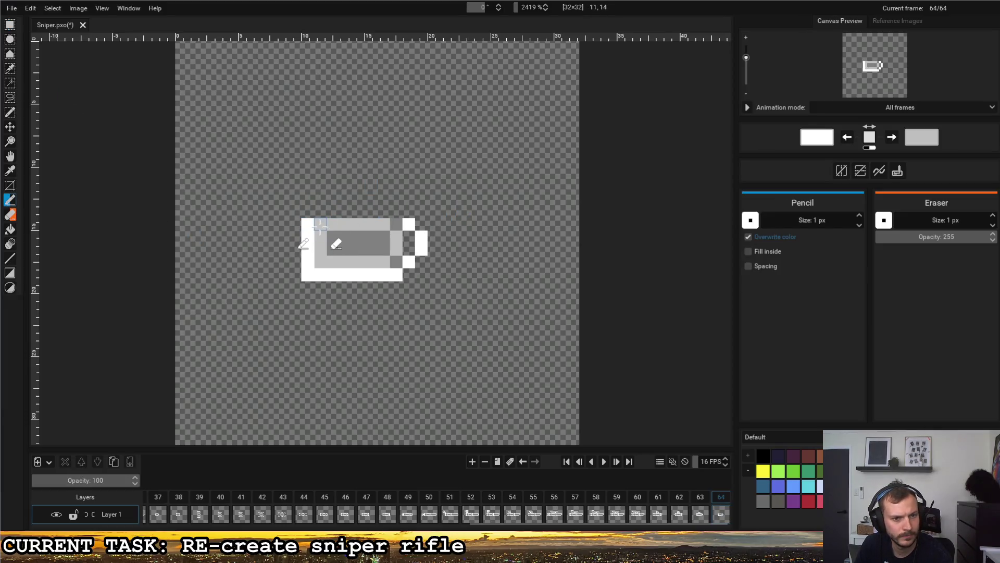
{"action": "left_click_drag", "start_coordinate": [308, 224], "coordinate": [410, 224]}
{"action": "left_click_drag", "start_coordinate": [308, 275], "coordinate": [402, 274]}
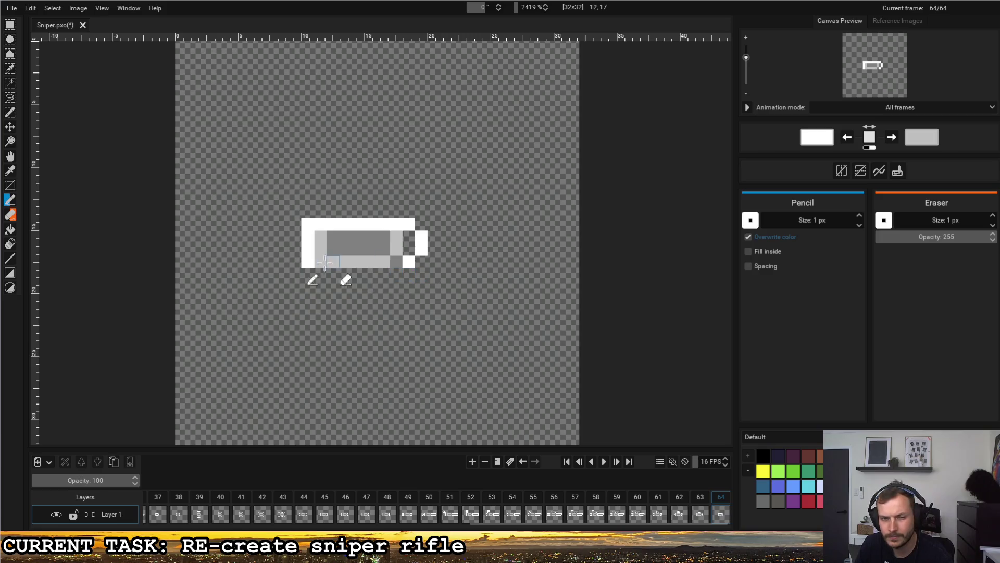
{"action": "left_click_drag", "start_coordinate": [319, 262], "coordinate": [403, 264]}
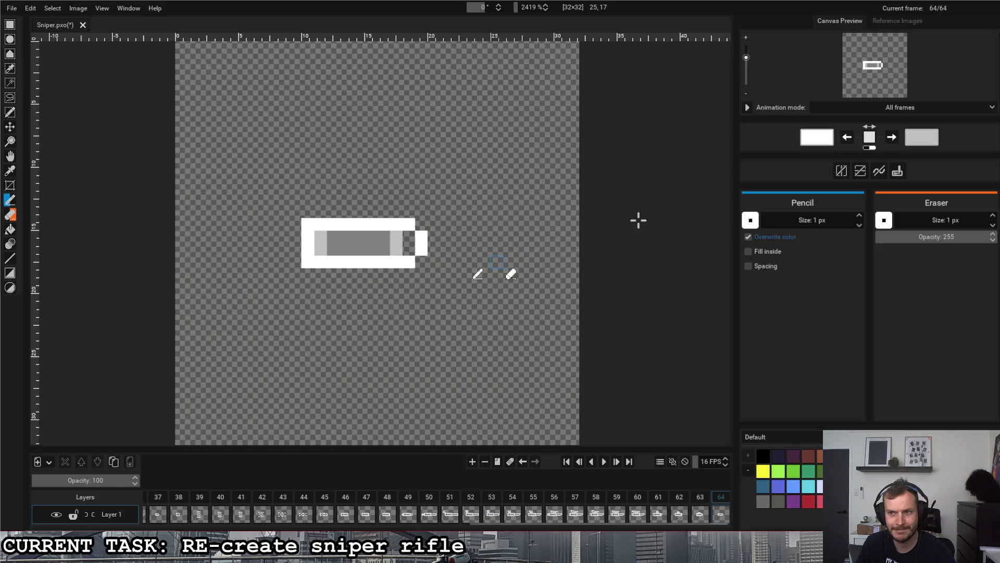
Fill the bullet's right tip light grey, then show frame 62.
{"action": "key", "text": "x"}
{"action": "left_click_drag", "start_coordinate": [409, 237], "coordinate": [409, 249]}
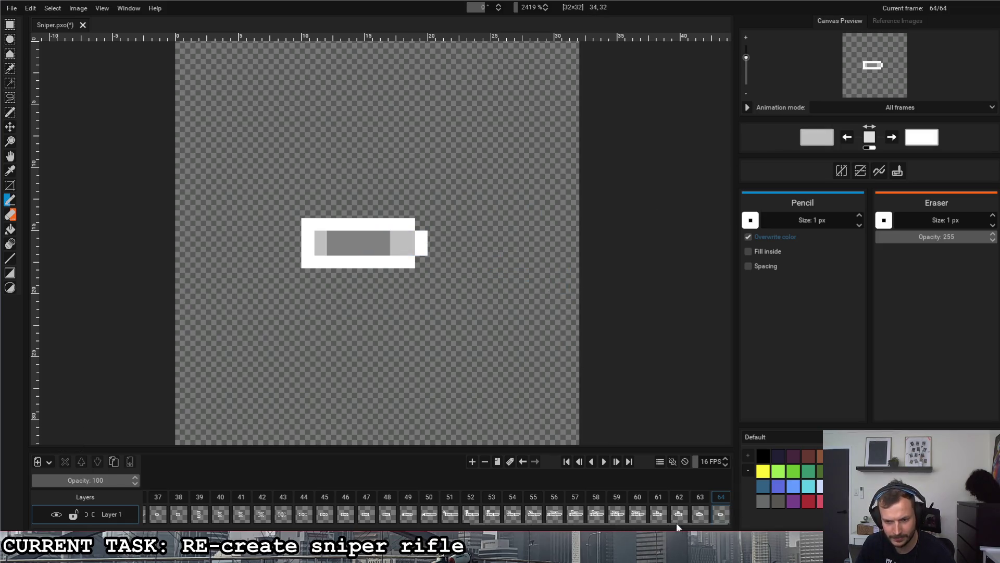
{"action": "key", "text": "Left"}
{"action": "left_click", "coordinate": [672, 498]}
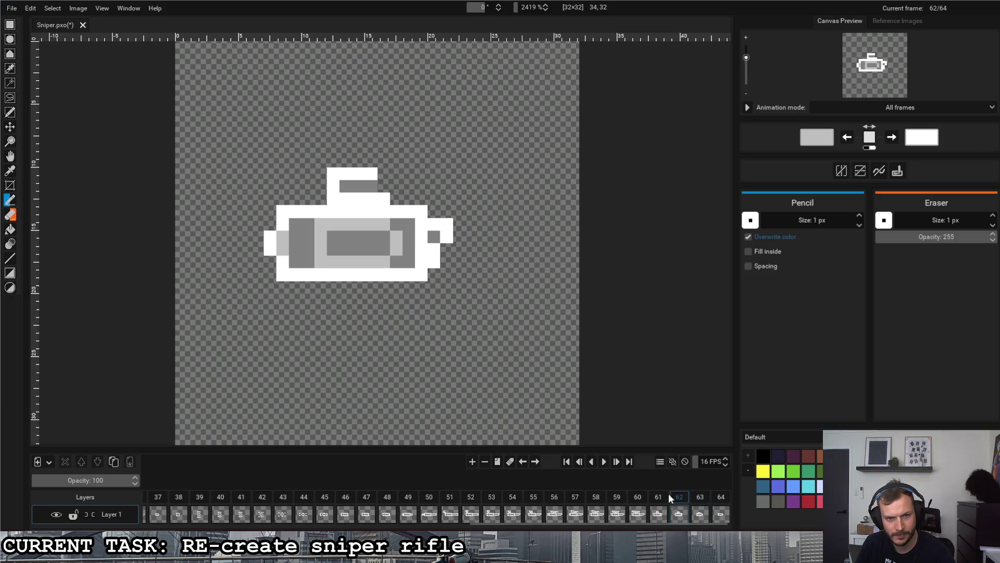
Back on frame 64, rectangle-select the 2x4 block at the bullet's tip.
{"action": "left_click", "coordinate": [700, 500]}
{"action": "left_click", "coordinate": [724, 499]}
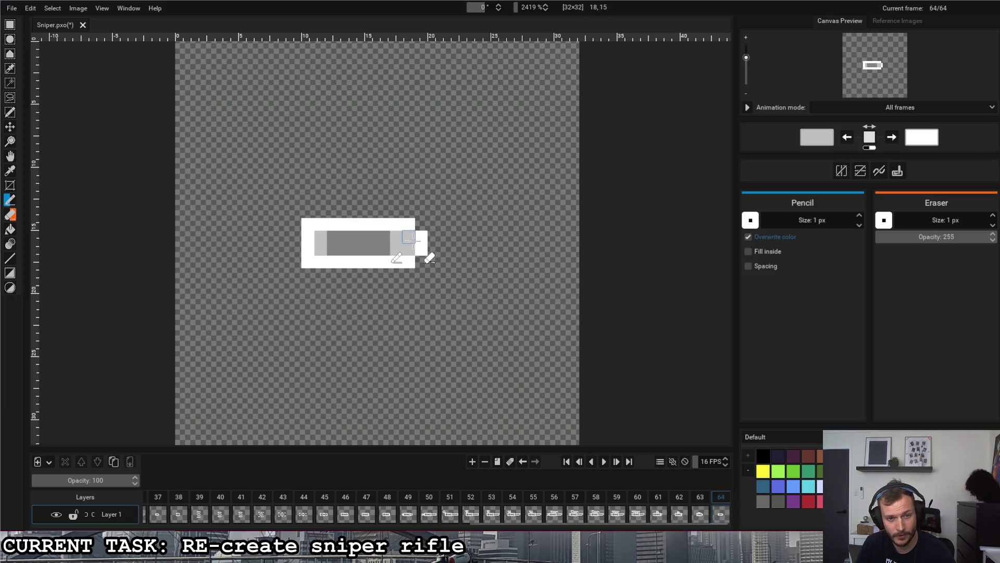
{"action": "left_click", "coordinate": [7, 21]}
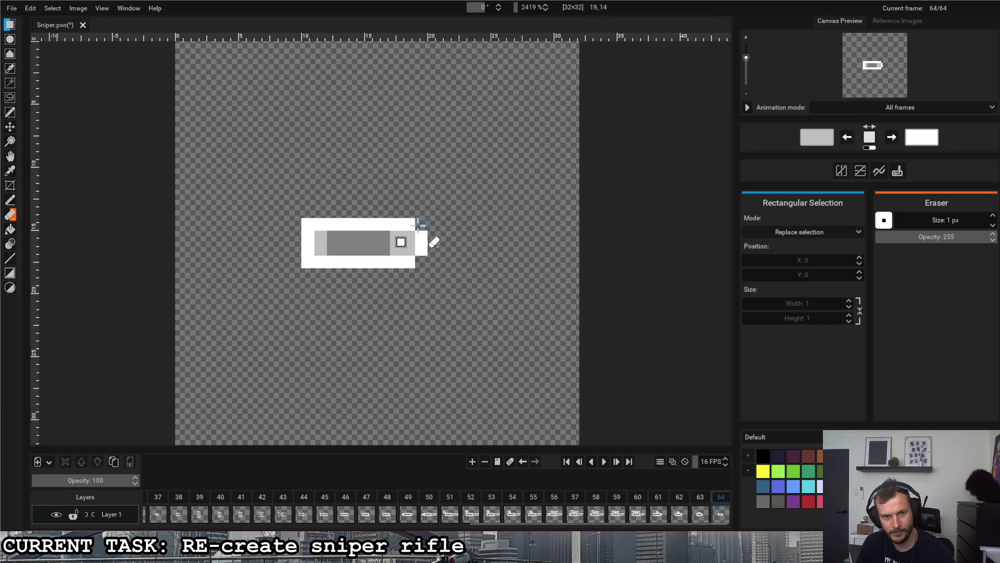
{"action": "left_click_drag", "start_coordinate": [418, 224], "coordinate": [410, 262]}
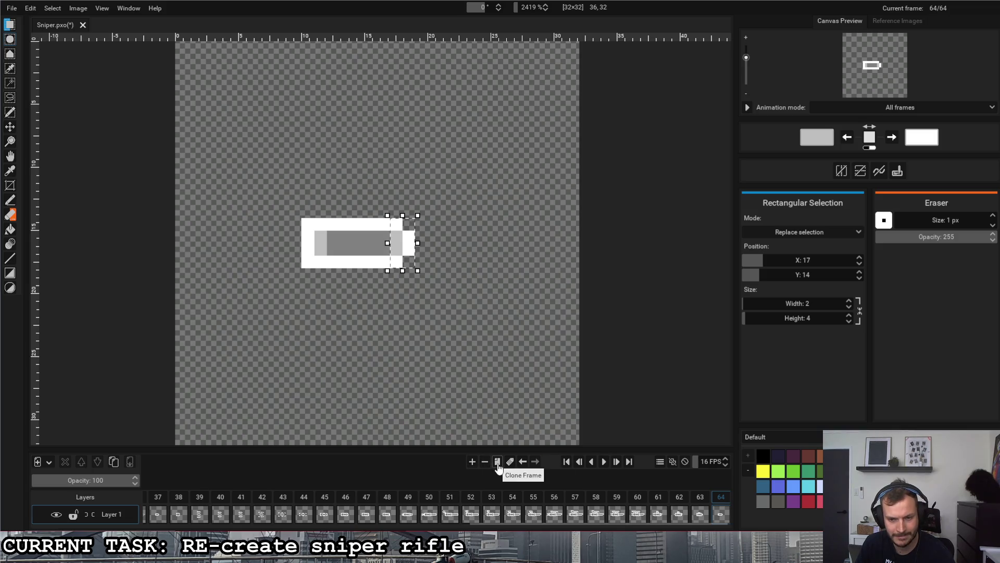
Browse frames 37, 64, 58 and 59 in the timeline, ending on frame 58.
{"action": "mouse_move", "coordinate": [524, 524]}
{"action": "left_mouse_down"}
{"action": "mouse_move", "coordinate": [374, 522]}
{"action": "mouse_move", "coordinate": [399, 522]}
{"action": "left_mouse_up"}
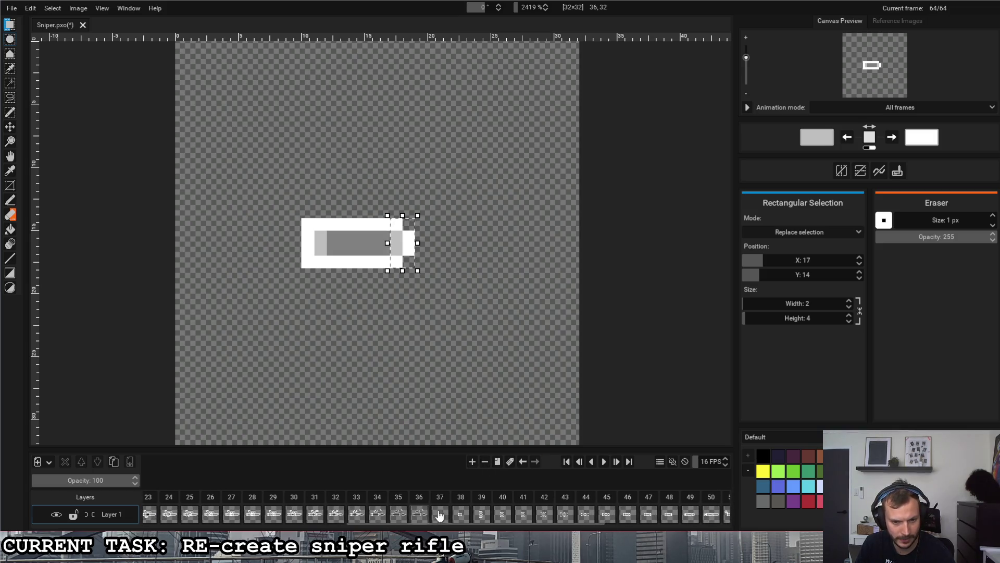
{"action": "left_click", "coordinate": [440, 513]}
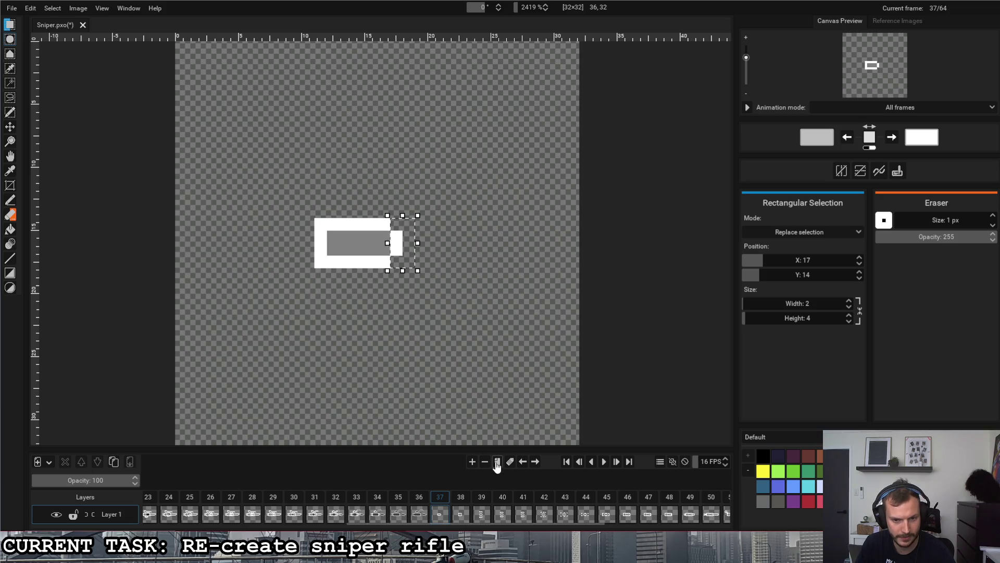
{"action": "left_click_drag", "start_coordinate": [467, 524], "coordinate": [591, 523]}
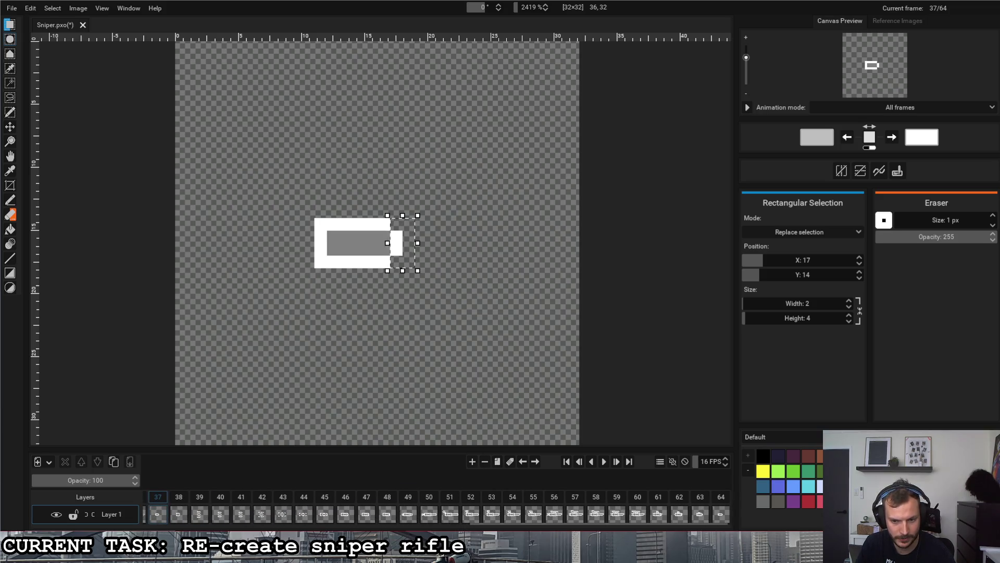
{"action": "left_click", "coordinate": [725, 498]}
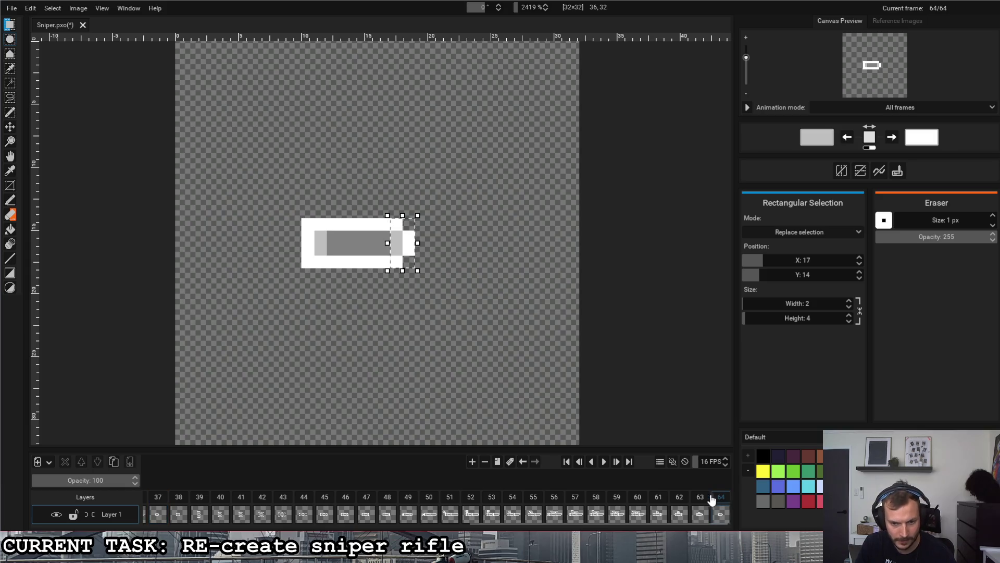
{"action": "left_click", "coordinate": [597, 499]}
{"action": "left_click", "coordinate": [616, 500]}
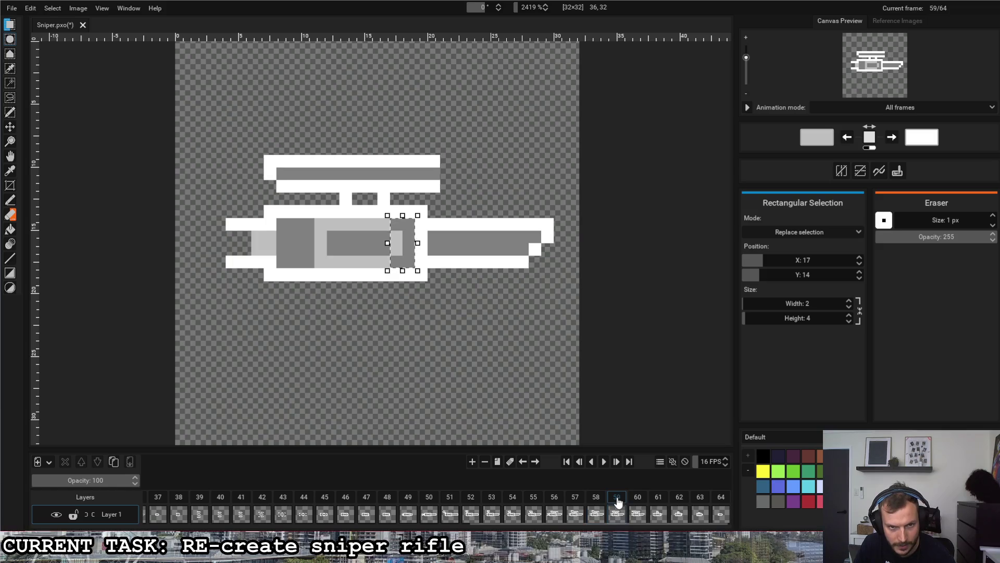
{"action": "left_click", "coordinate": [597, 499]}
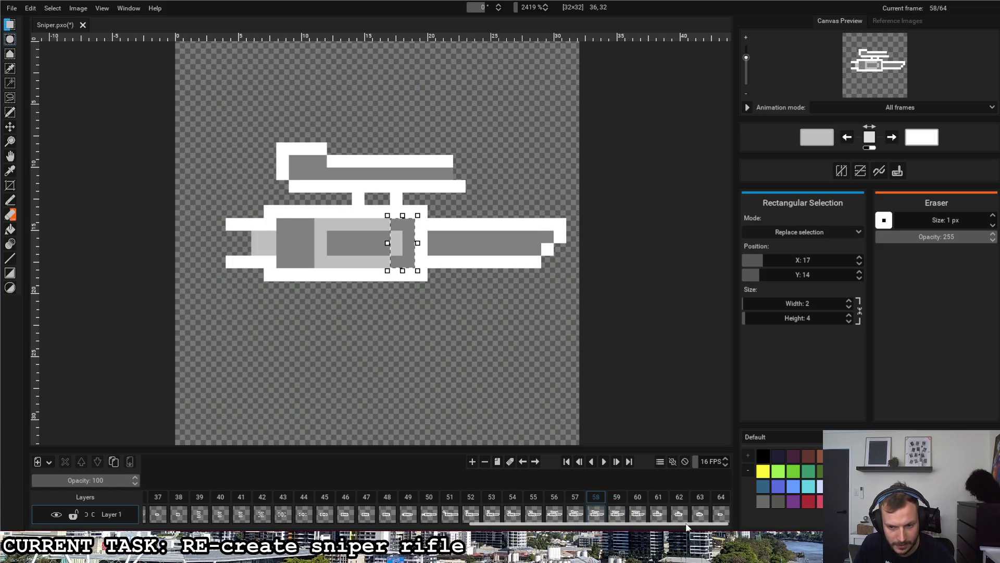
Select frames 58 through 64 together, undo the last drawing step, and open frame 58's options.
{"action": "left_click", "coordinate": [725, 500], "text": "shift"}
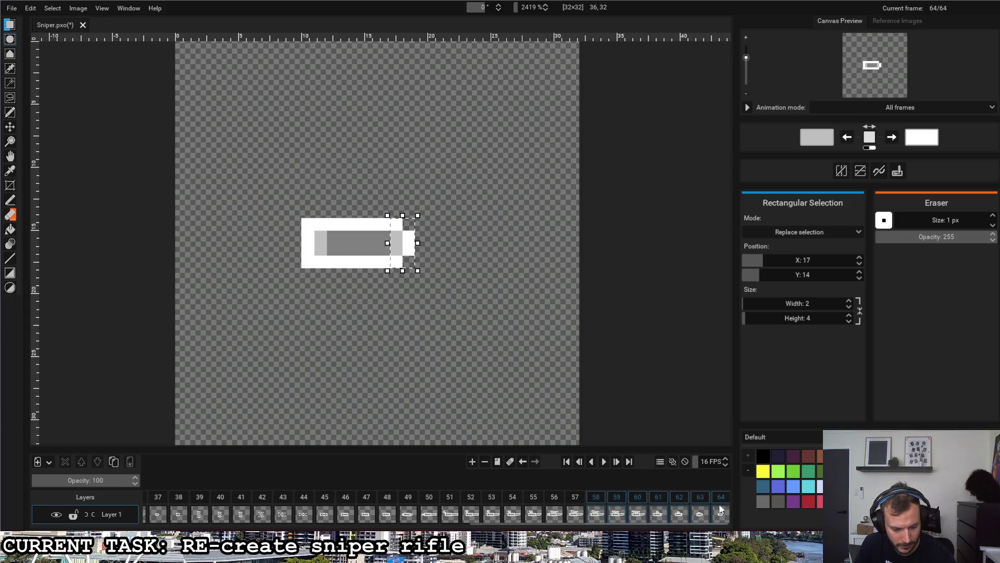
{"action": "key", "text": "Delete"}
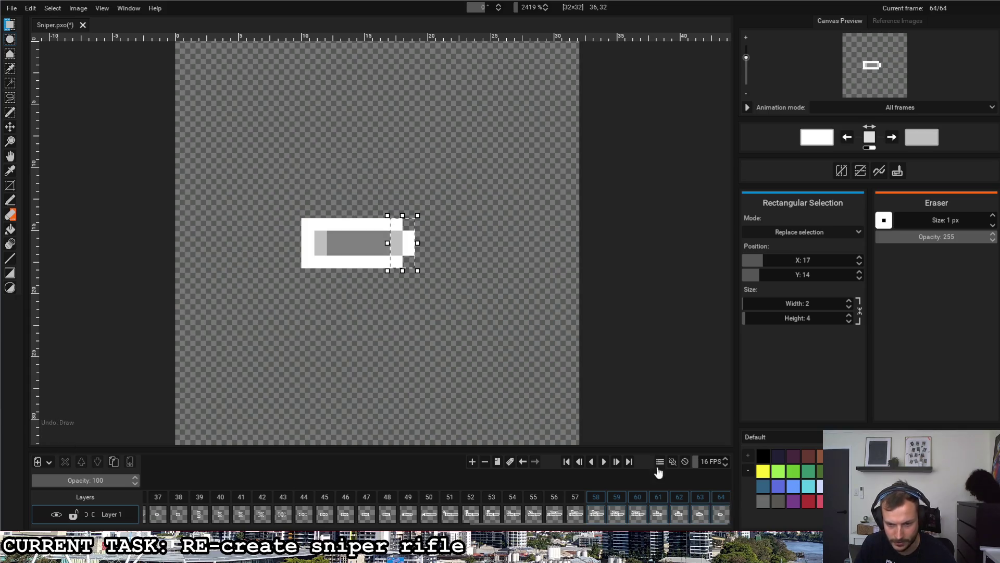
{"action": "right_click", "coordinate": [601, 501]}
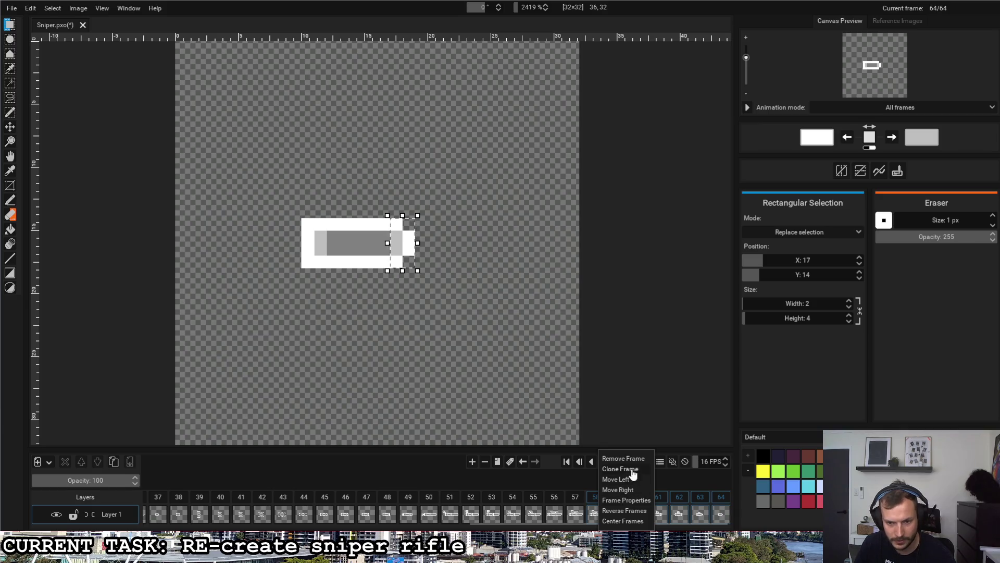
{"action": "left_click", "coordinate": [628, 423]}
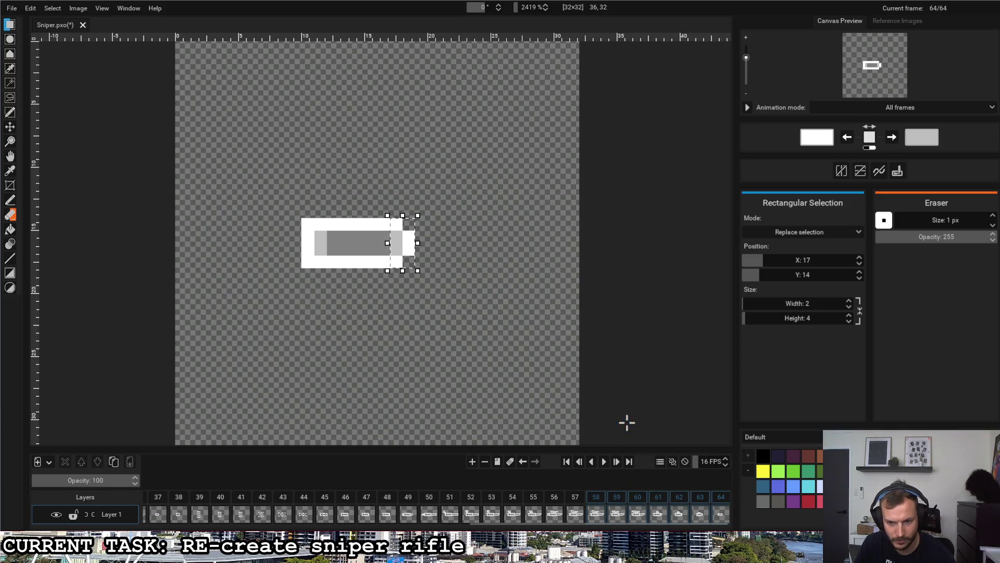
{"action": "scroll", "coordinate": [482, 521], "scroll_direction": "up", "scroll_amount": 5}
{"action": "scroll", "coordinate": [481, 521], "scroll_direction": "down", "scroll_amount": 3}
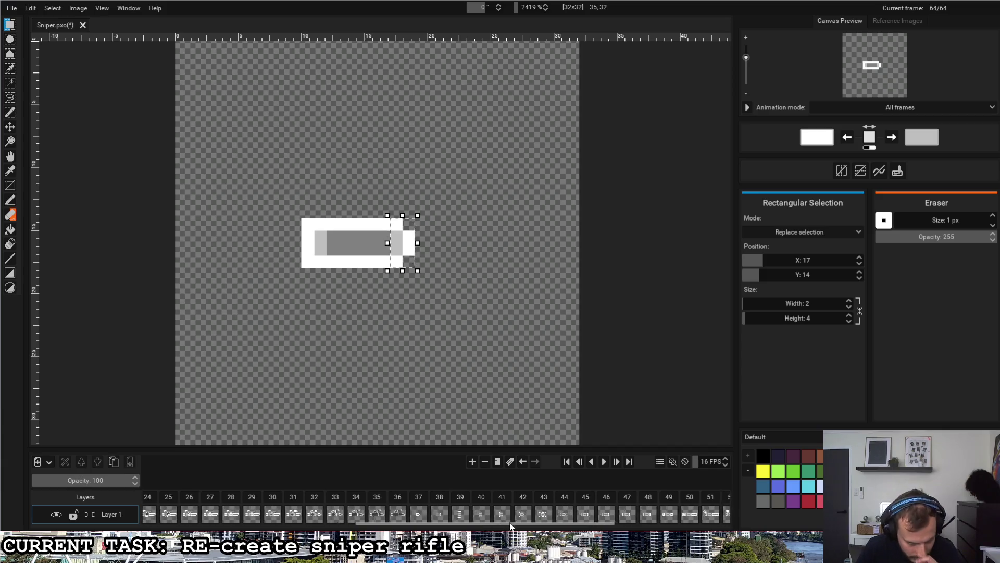
{"action": "scroll", "coordinate": [640, 523], "scroll_direction": "down", "scroll_amount": 2}
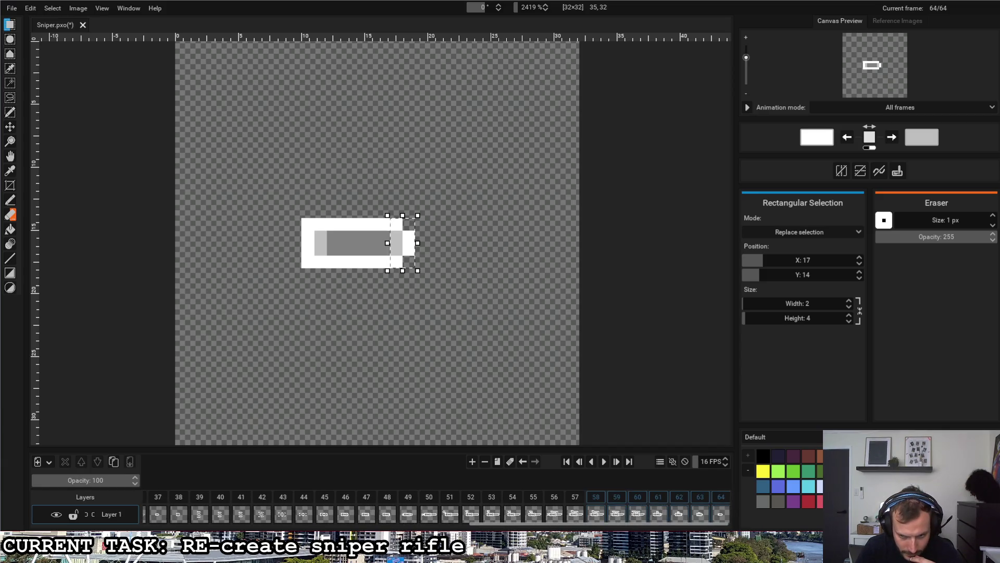
{"action": "left_click_drag", "start_coordinate": [521, 492], "coordinate": [147, 501]}
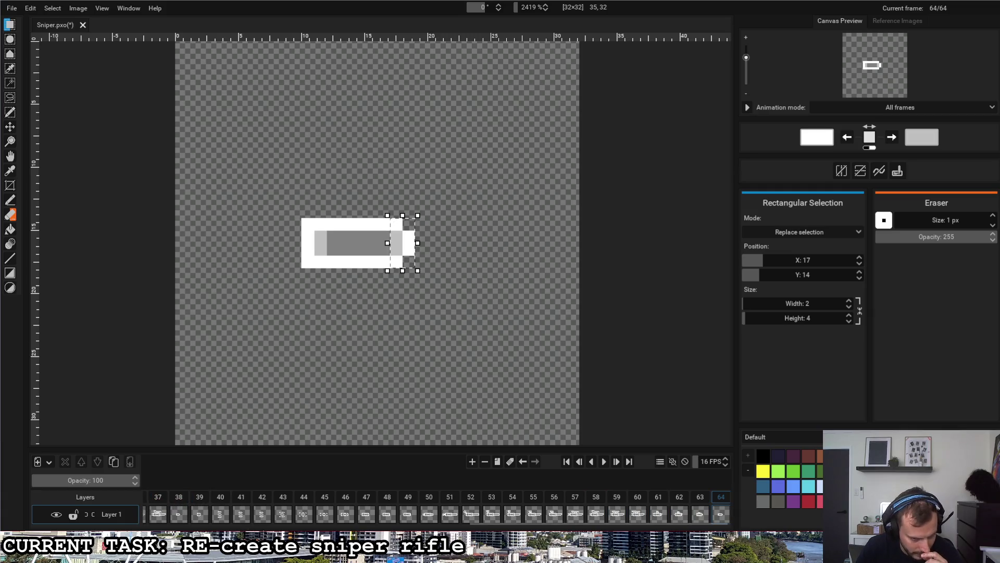
{"action": "mouse_move", "coordinate": [508, 526]}
{"action": "left_mouse_down"}
{"action": "mouse_move", "coordinate": [434, 526]}
{"action": "mouse_move", "coordinate": [521, 527]}
{"action": "left_mouse_up"}
{"action": "mouse_move", "coordinate": [693, 528]}
{"action": "left_mouse_down"}
{"action": "mouse_move", "coordinate": [657, 530]}
{"action": "mouse_move", "coordinate": [690, 529]}
{"action": "left_mouse_up"}
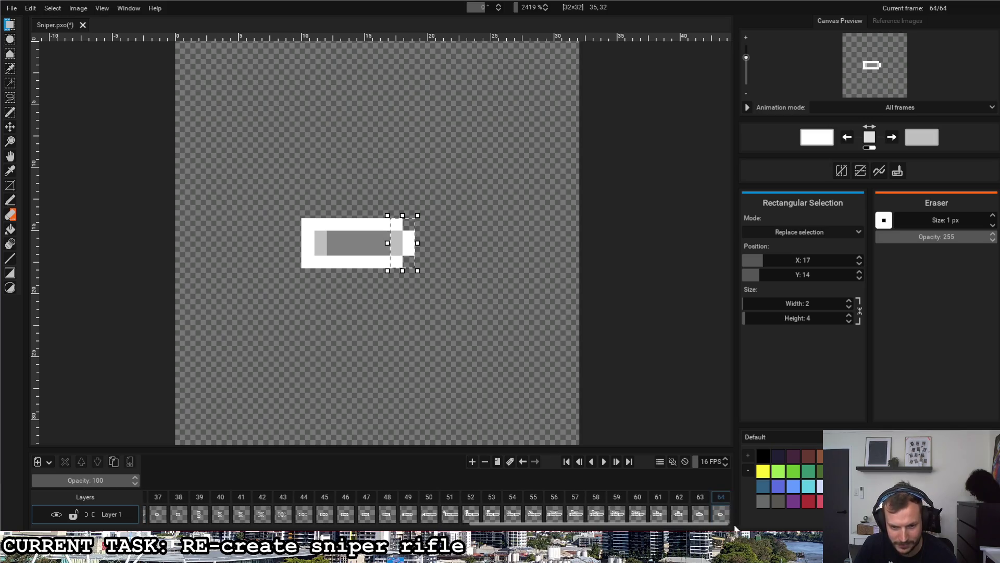
Step through frames 59 to 62 and settle on frame 61 for editing.
{"action": "left_click", "coordinate": [555, 513]}
{"action": "left_click", "coordinate": [576, 514]}
{"action": "left_click", "coordinate": [596, 513]}
{"action": "left_click", "coordinate": [617, 513]}
{"action": "left_click", "coordinate": [639, 504]}
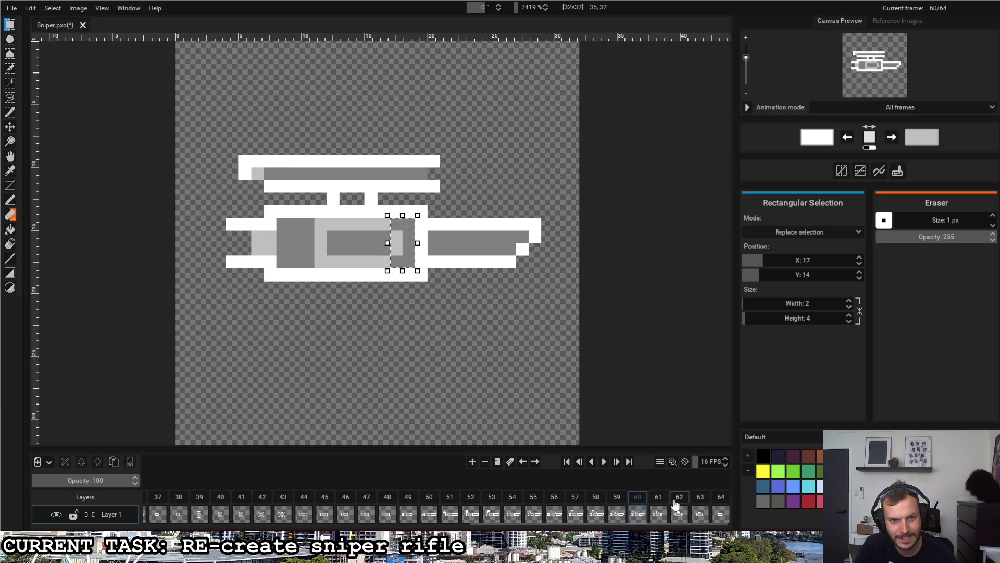
{"action": "left_click", "coordinate": [659, 504]}
{"action": "left_click", "coordinate": [686, 504]}
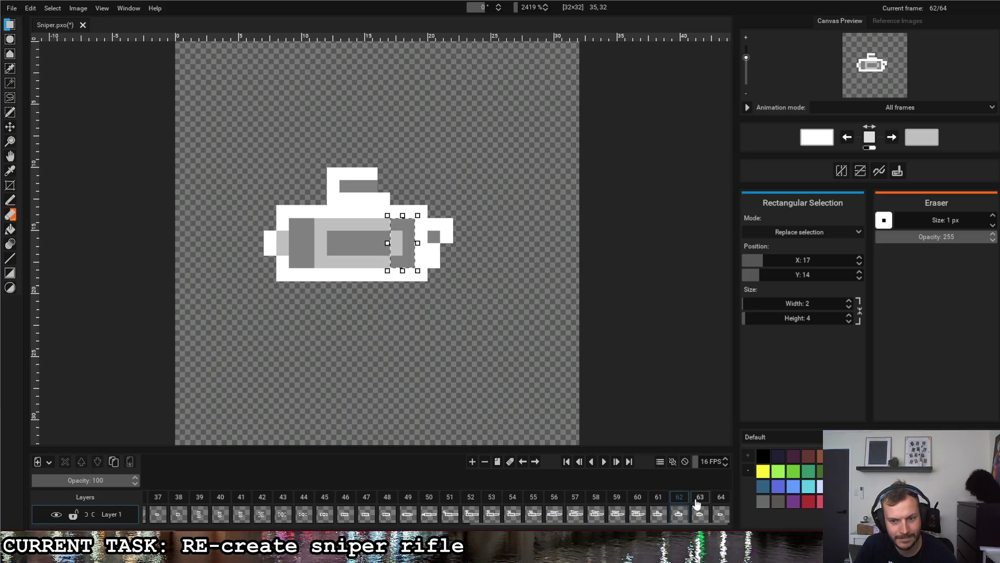
{"action": "left_click", "coordinate": [659, 505]}
{"action": "left_click", "coordinate": [644, 504]}
{"action": "left_click", "coordinate": [668, 500]}
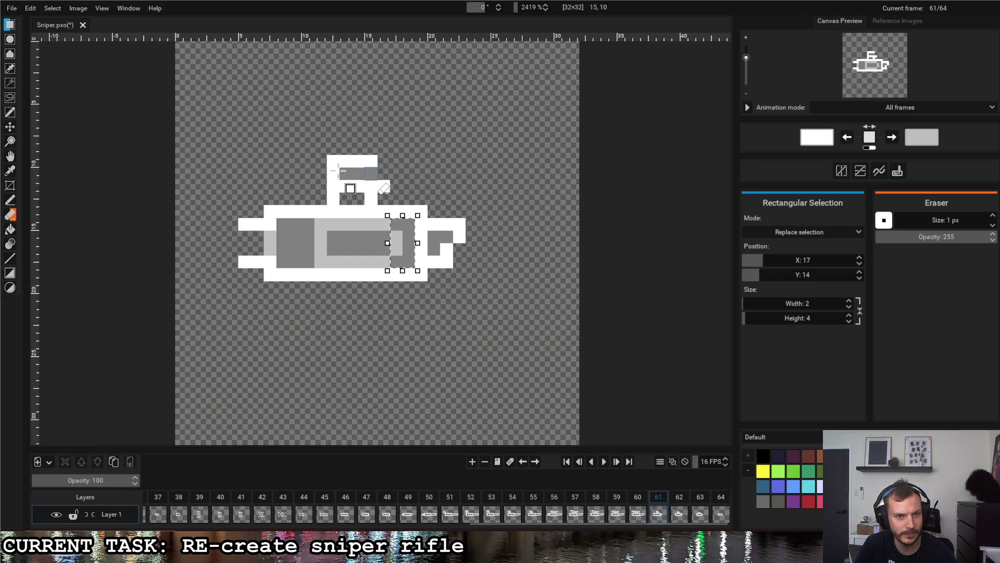
Deselect, erase the top of the scope mount, and add a white pixel at column 13, row 10.
{"action": "left_click", "coordinate": [327, 163]}
{"action": "mouse_move", "coordinate": [379, 156]}
{"action": "left_mouse_down"}
{"action": "mouse_move", "coordinate": [372, 174]}
{"action": "mouse_move", "coordinate": [333, 186]}
{"action": "left_mouse_up"}
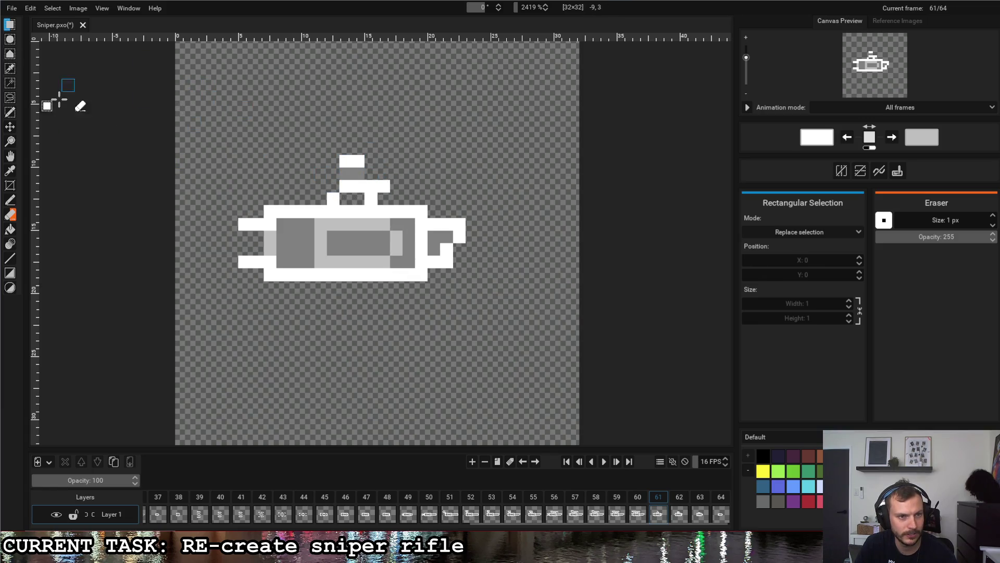
{"action": "left_click", "coordinate": [10, 202]}
{"action": "left_click", "coordinate": [345, 173]}
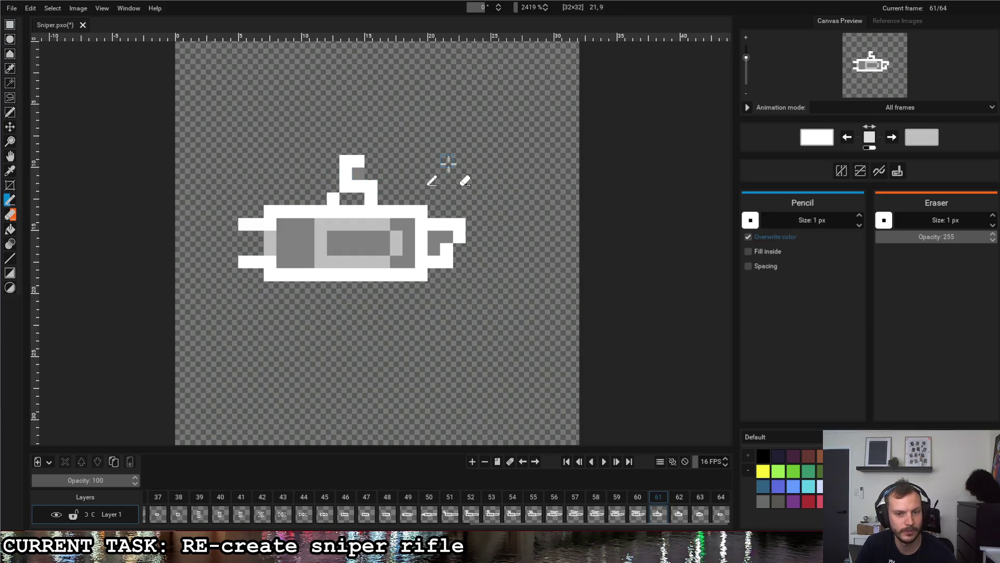
Compare frame 61 with frame 62, go to frame 64, then show frame 56.
{"action": "left_click", "coordinate": [679, 501]}
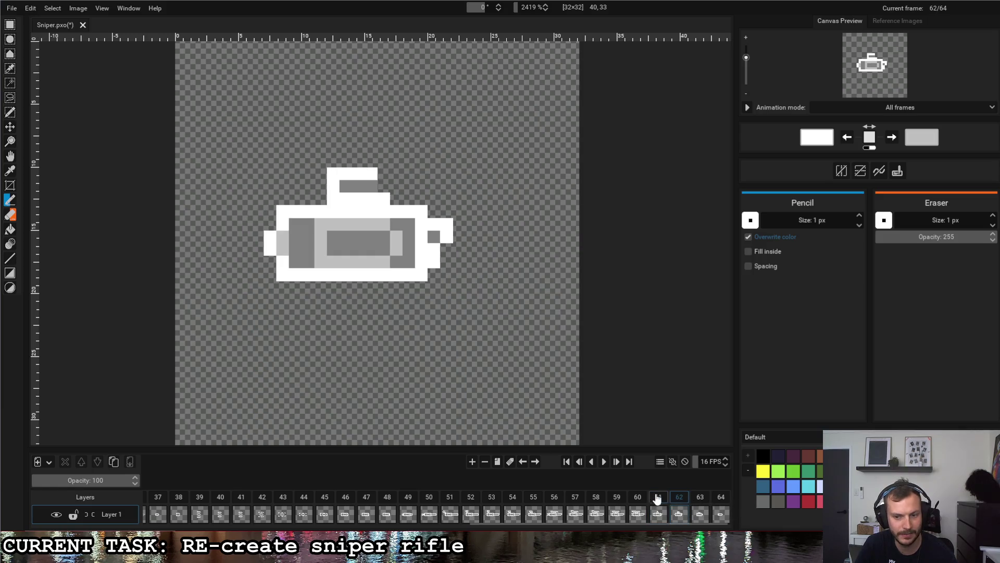
{"action": "left_click", "coordinate": [615, 502]}
{"action": "left_click", "coordinate": [637, 502]}
{"action": "left_click", "coordinate": [658, 503]}
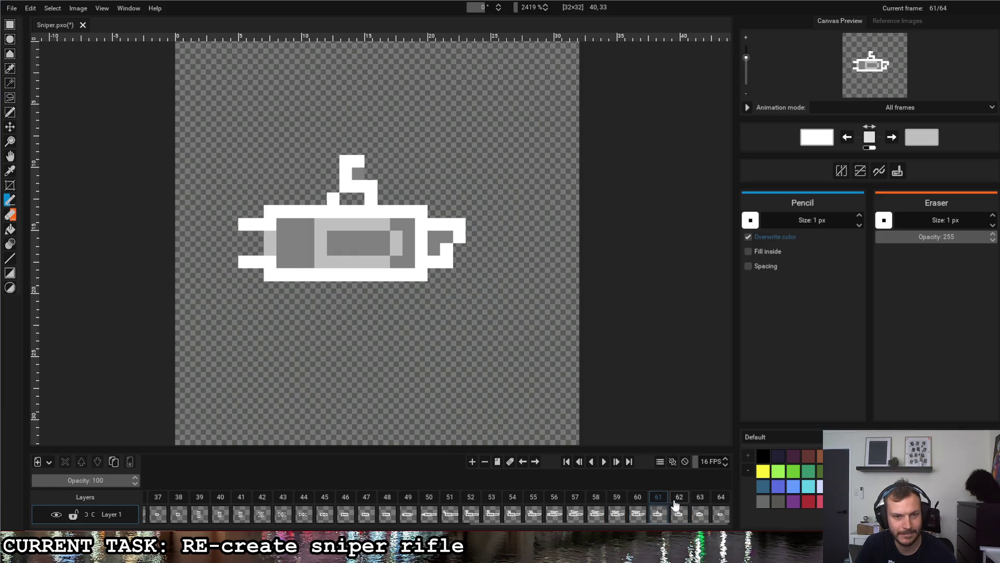
{"action": "left_click", "coordinate": [680, 501]}
{"action": "left_click", "coordinate": [701, 500]}
{"action": "left_click", "coordinate": [719, 499]}
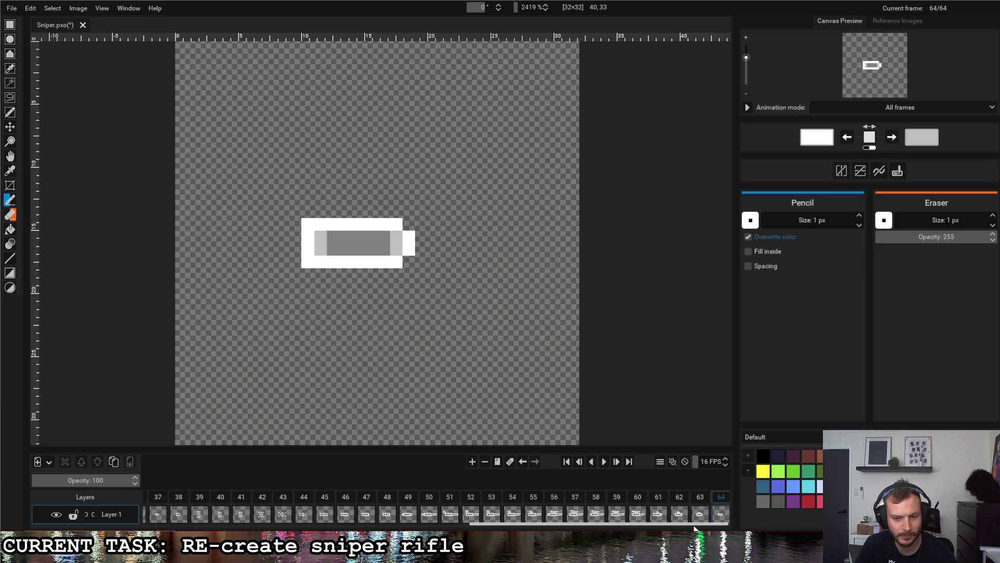
{"action": "left_click", "coordinate": [551, 501]}
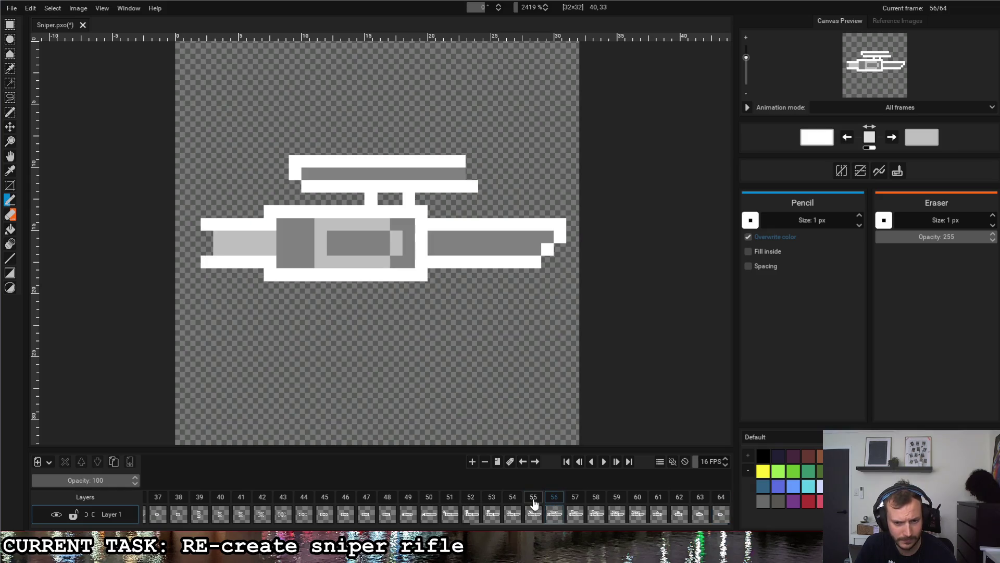
{"action": "left_click", "coordinate": [604, 462]}
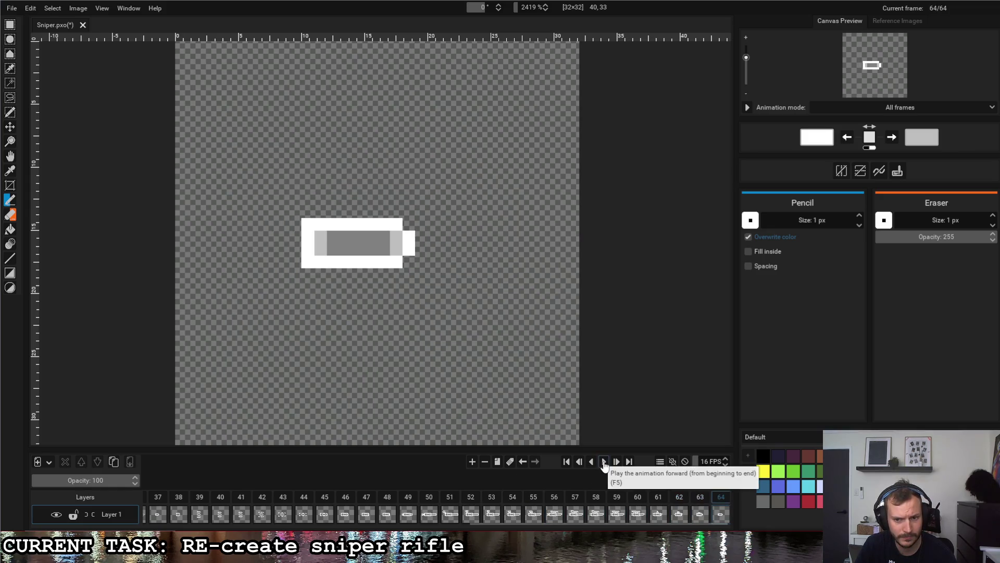
{"action": "left_click", "coordinate": [576, 506]}
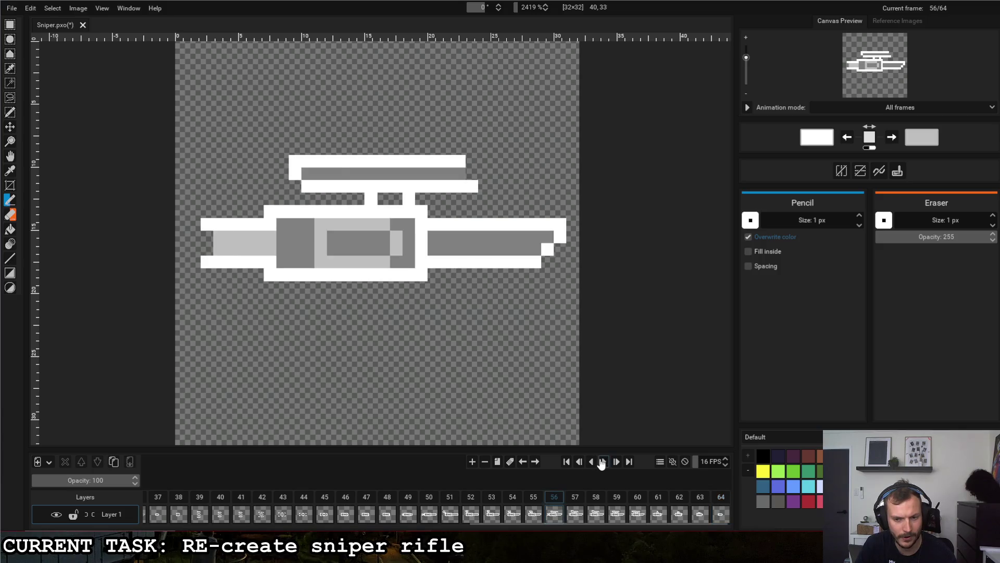
{"action": "left_click", "coordinate": [603, 463]}
{"action": "left_click", "coordinate": [636, 496]}
{"action": "left_click", "coordinate": [657, 498]}
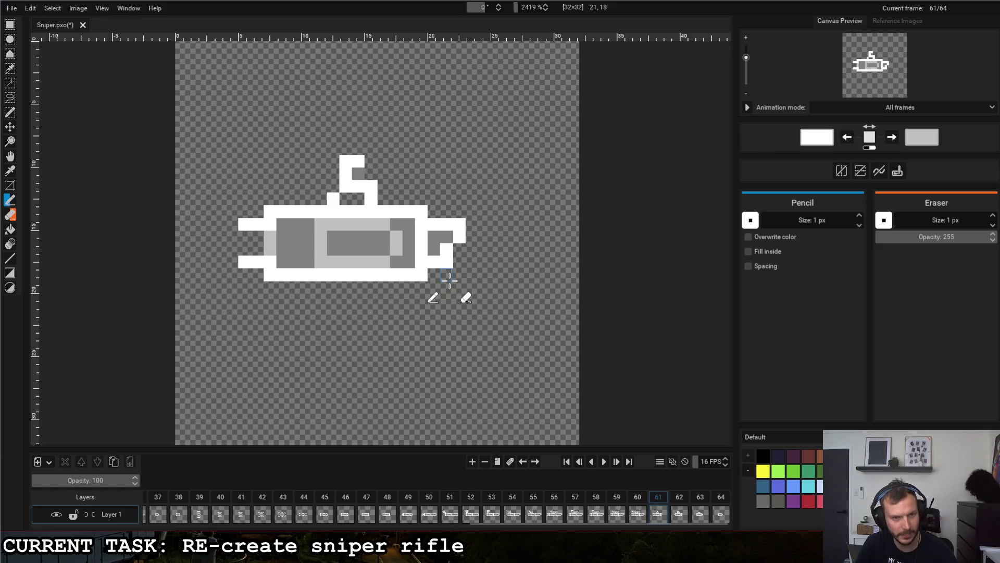
{"action": "key", "text": "ctrl+z"}
{"action": "key", "text": "ctrl+z"}
{"action": "key", "text": "ctrl+shift+z"}
{"action": "key", "text": "ctrl+shift+z"}
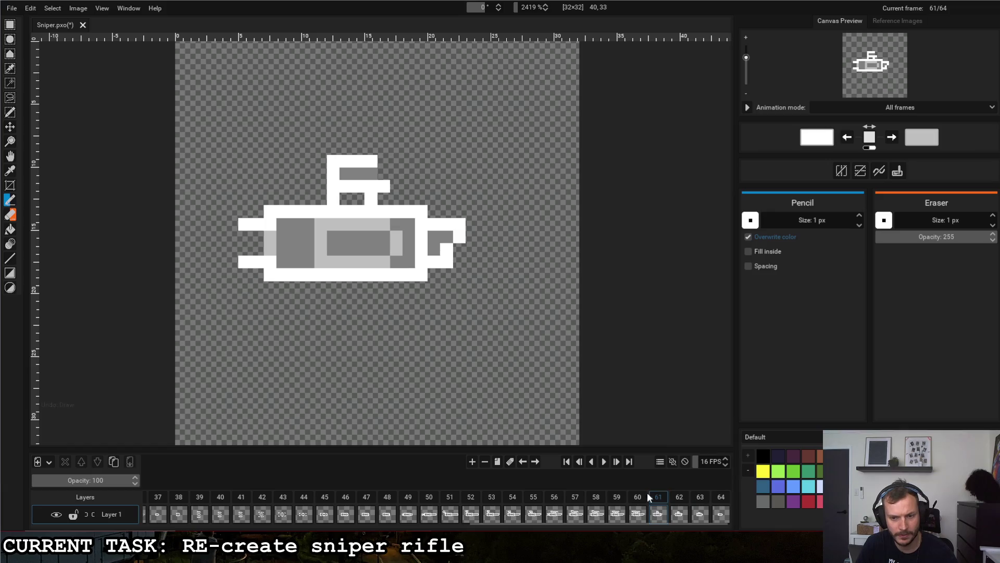
{"action": "left_click", "coordinate": [637, 498]}
{"action": "left_click", "coordinate": [604, 461]}
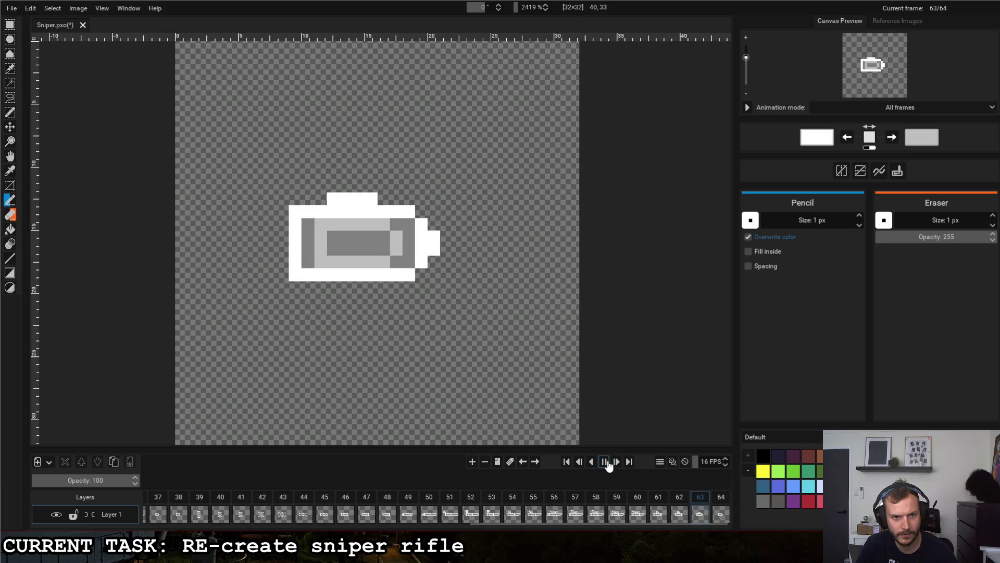
{"action": "left_click", "coordinate": [517, 499]}
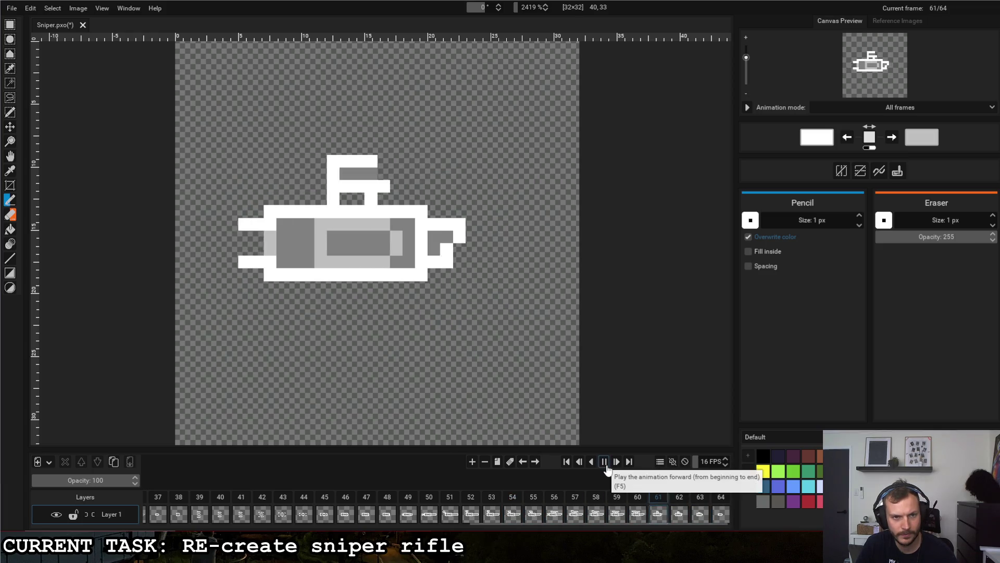
On frame 60, erase both ends of the scope rows and repaint the lower-left pixel white.
{"action": "left_click", "coordinate": [573, 499]}
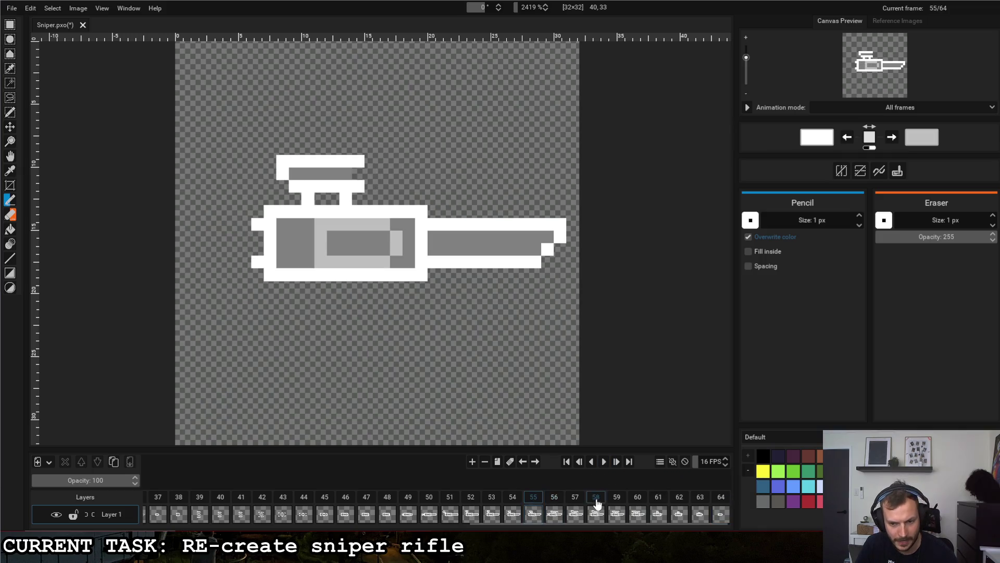
{"action": "left_click", "coordinate": [638, 499]}
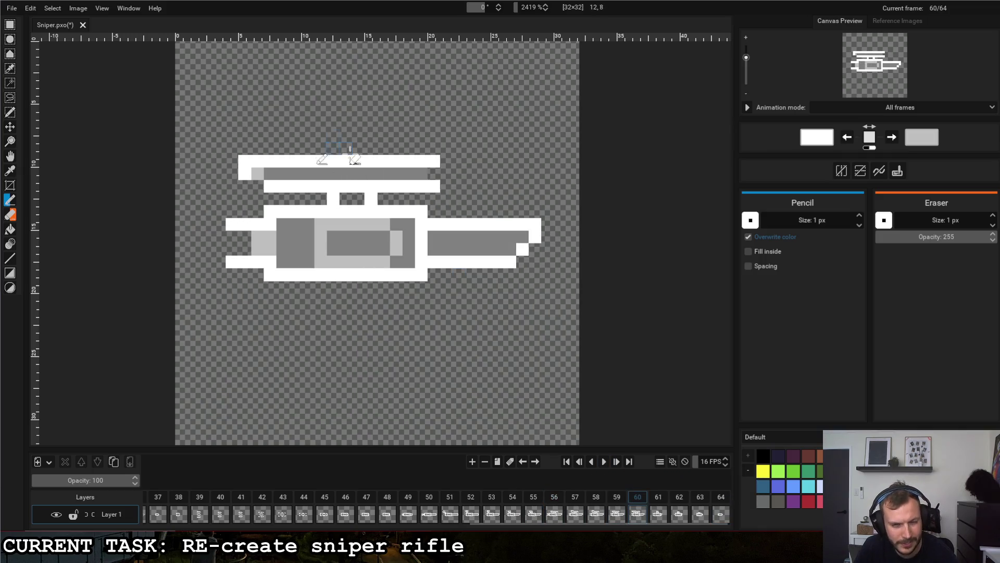
{"action": "left_click_drag", "start_coordinate": [432, 187], "coordinate": [396, 162]}
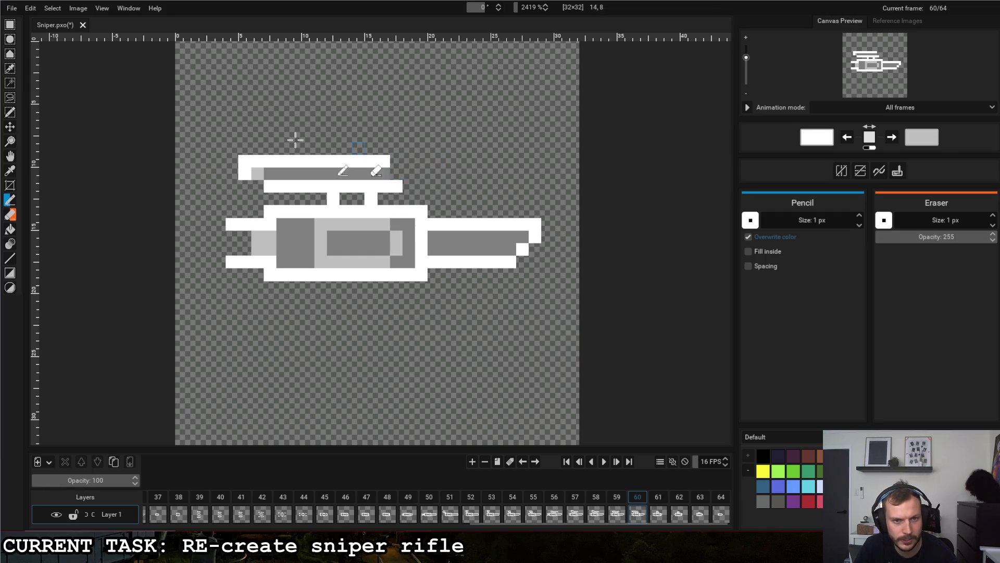
{"action": "mouse_move", "coordinate": [258, 173]}
{"action": "left_mouse_down"}
{"action": "mouse_move", "coordinate": [255, 160]}
{"action": "mouse_move", "coordinate": [269, 170]}
{"action": "left_mouse_up"}
{"action": "right_click", "coordinate": [270, 187]}
{"action": "left_click", "coordinate": [283, 174]}
Compare frame 60 with frames 59 and 61, then play the animation.
{"action": "left_click", "coordinate": [617, 502]}
{"action": "left_click", "coordinate": [638, 502]}
{"action": "left_click", "coordinate": [658, 502]}
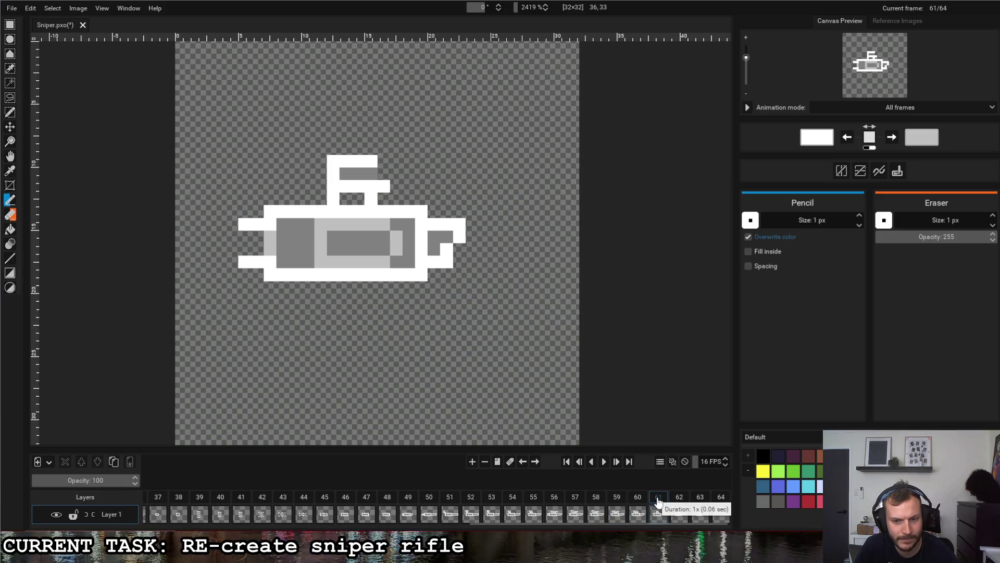
{"action": "left_click", "coordinate": [604, 462]}
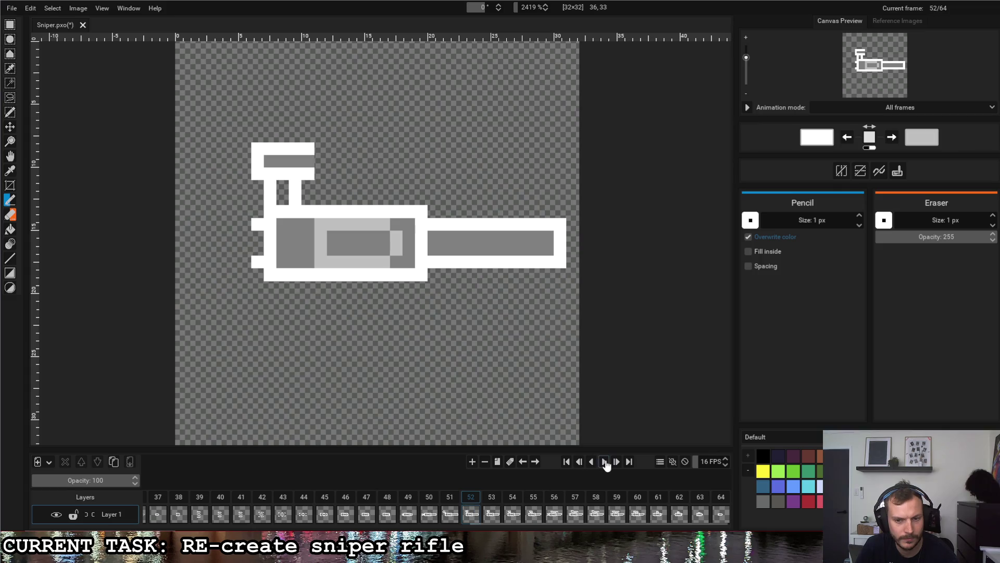
Clone frame 59's rifle drawing repeatedly, then select frames 64 through 69 together.
{"action": "left_click", "coordinate": [628, 495]}
{"action": "left_click", "coordinate": [617, 497]}
{"action": "left_click", "coordinate": [498, 464]}
{"action": "left_click", "coordinate": [497, 462]}
{"action": "left_click", "coordinate": [497, 462]}
{"action": "left_click", "coordinate": [498, 462]}
{"action": "left_click", "coordinate": [497, 462]}
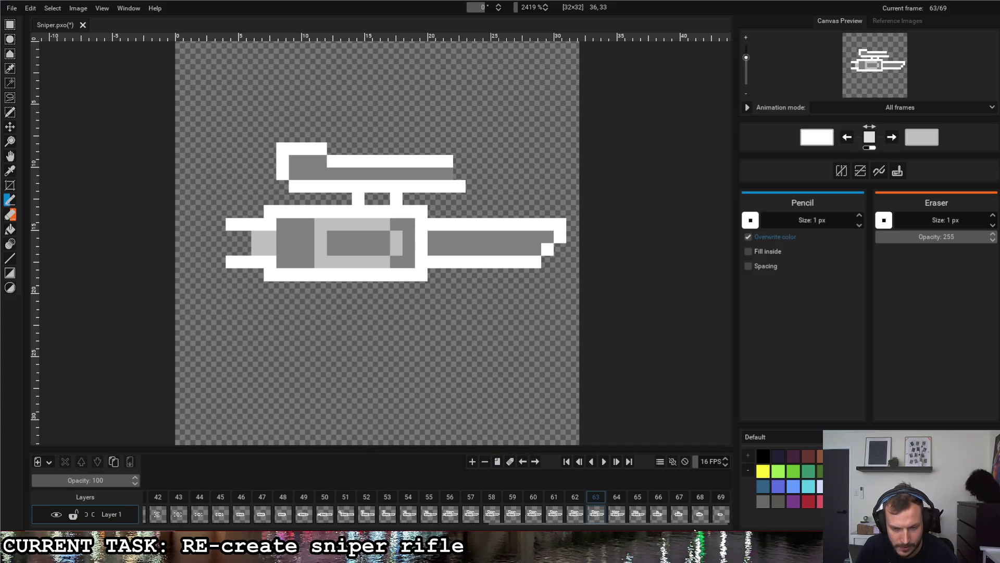
{"action": "left_click", "coordinate": [622, 499]}
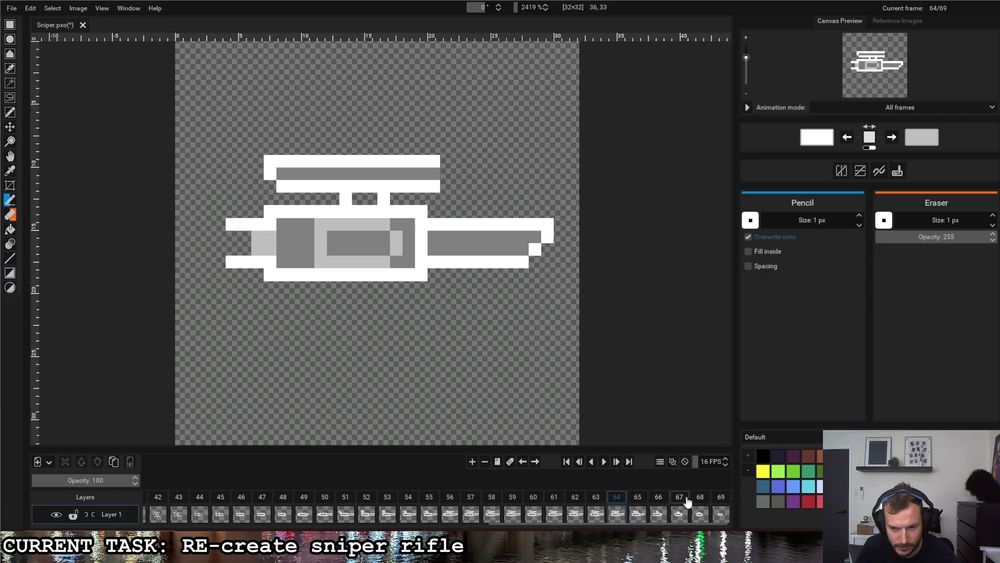
{"action": "left_click", "coordinate": [721, 499], "text": "shift"}
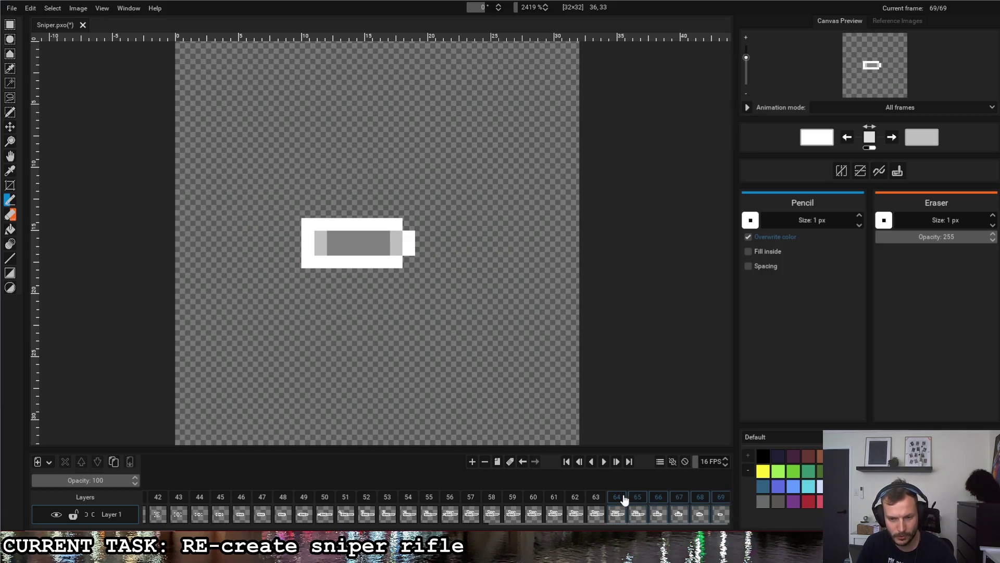
{"action": "left_click_drag", "start_coordinate": [600, 497], "coordinate": [615, 498]}
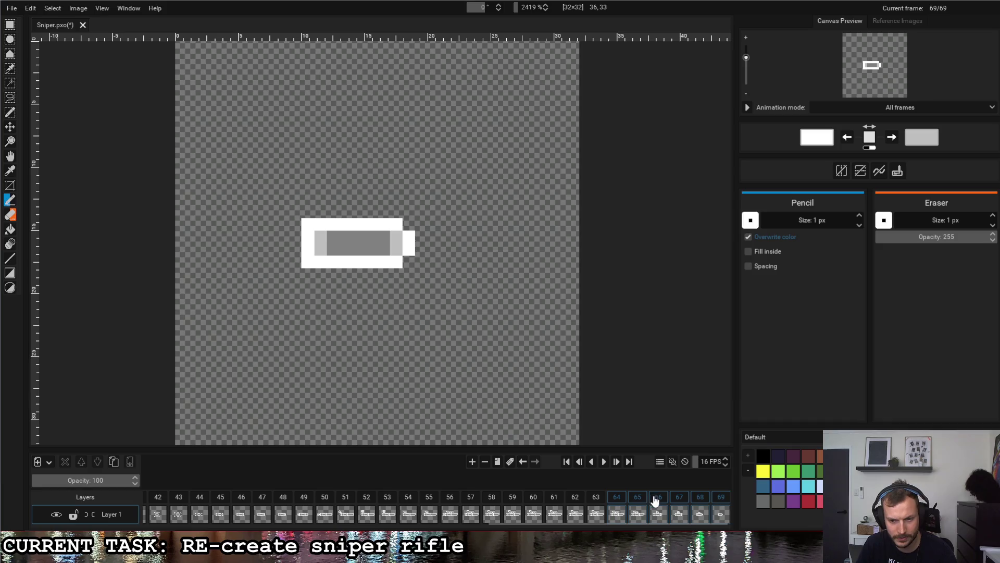
{"action": "right_click", "coordinate": [638, 501]}
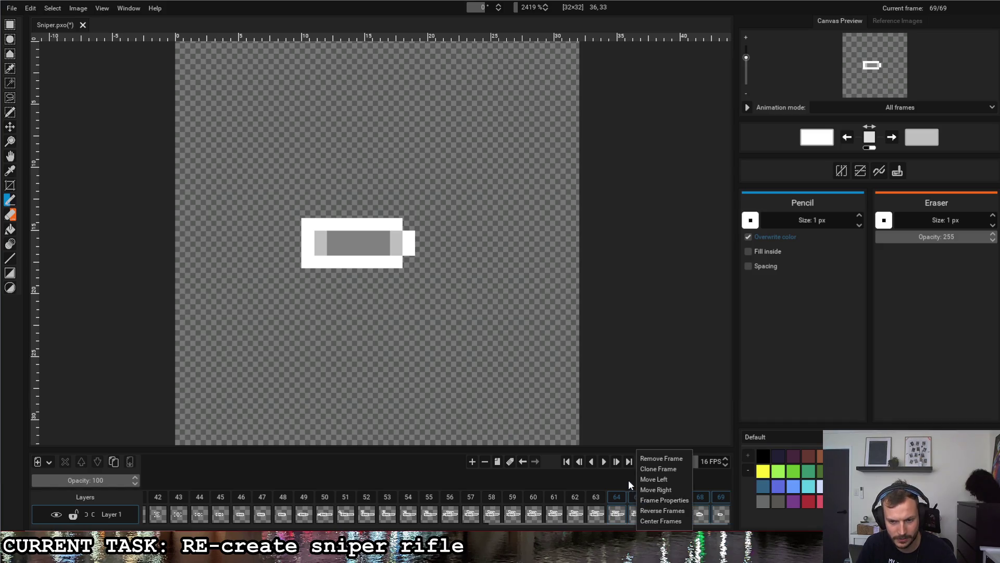
{"action": "left_click", "coordinate": [650, 480]}
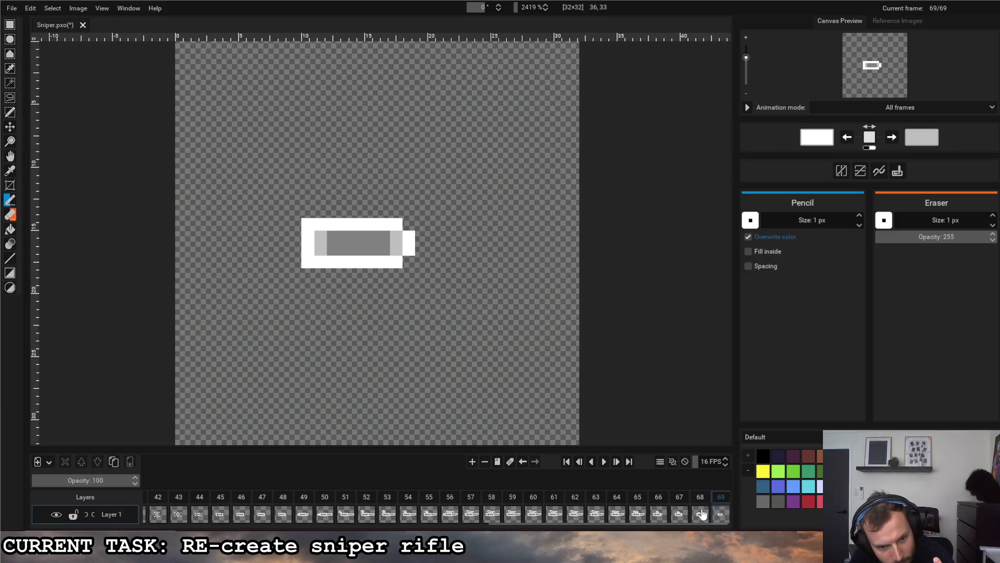
{"action": "mouse_move", "coordinate": [696, 523]}
{"action": "left_mouse_down"}
{"action": "mouse_move", "coordinate": [629, 525]}
{"action": "mouse_move", "coordinate": [697, 525]}
{"action": "left_mouse_up"}
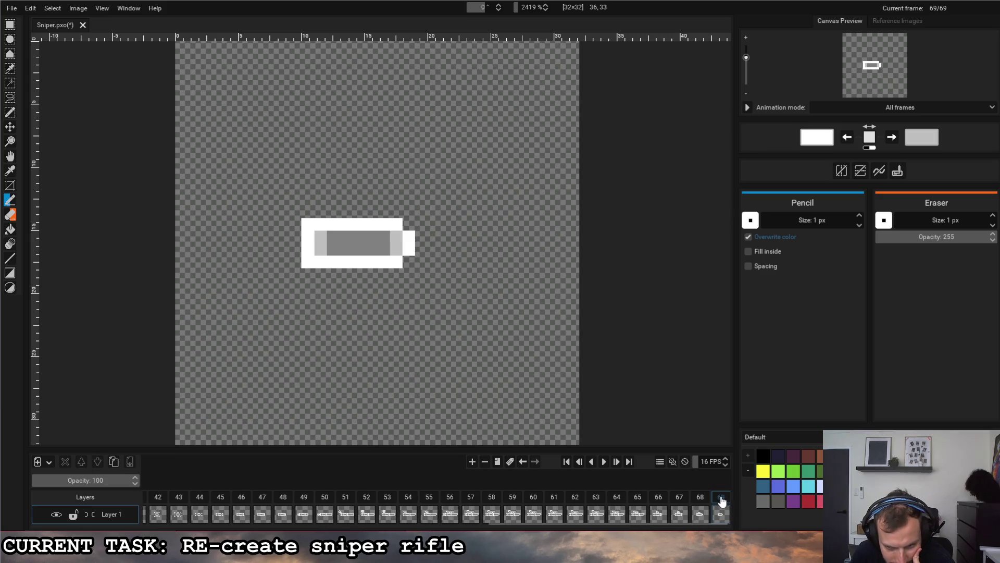
{"action": "mouse_move", "coordinate": [623, 496]}
{"action": "left_mouse_down"}
{"action": "mouse_move", "coordinate": [126, 499]}
{"action": "mouse_move", "coordinate": [730, 508]}
{"action": "left_mouse_up"}
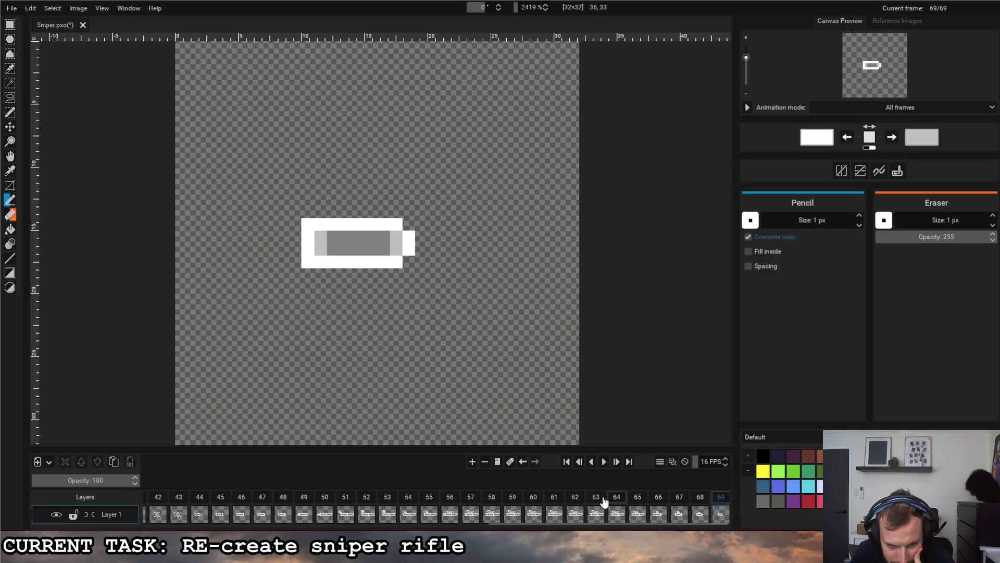
{"action": "left_click", "coordinate": [533, 499]}
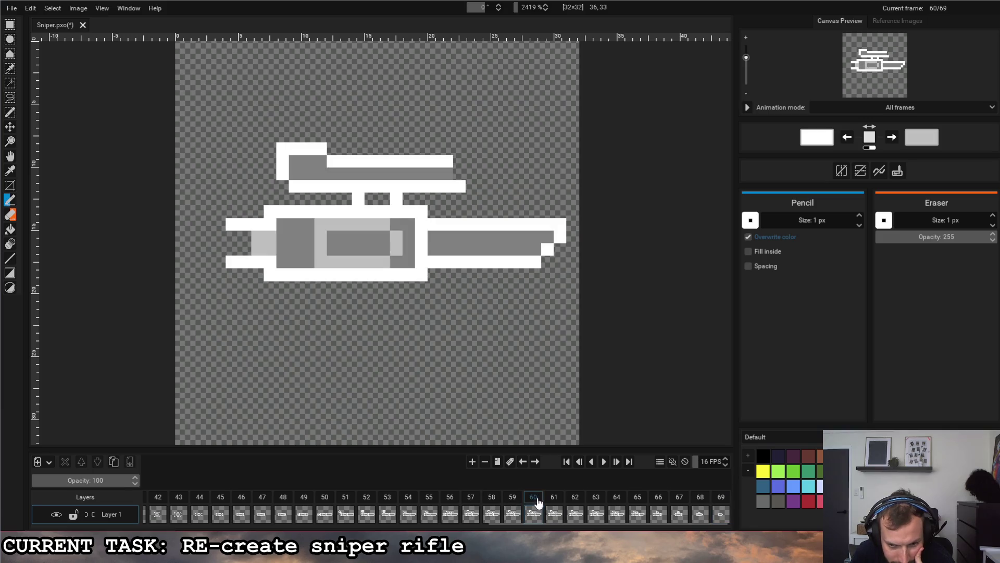
Move frame 64's duplicated rifle earlier in the timeline to position 39.
{"action": "left_click", "coordinate": [625, 500]}
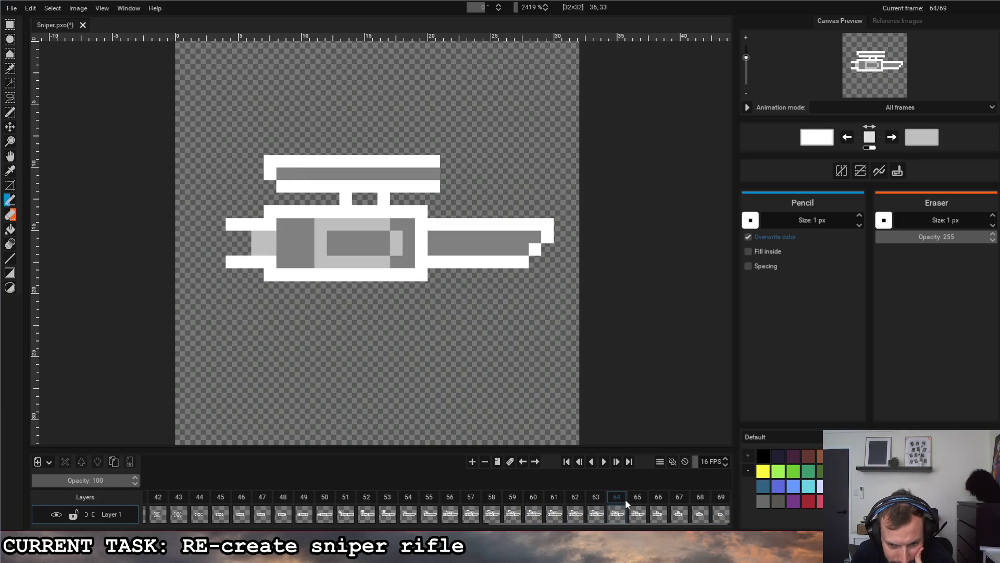
{"action": "left_click", "coordinate": [523, 463]}
{"action": "left_click", "coordinate": [524, 463]}
{"action": "left_click", "coordinate": [524, 464]}
{"action": "left_click", "coordinate": [523, 464]}
{"action": "left_click", "coordinate": [523, 463]}
{"action": "left_click", "coordinate": [524, 464]}
{"action": "left_click", "coordinate": [523, 462]}
{"action": "left_click", "coordinate": [523, 462]}
{"action": "left_click", "coordinate": [523, 462]}
{"action": "left_click", "coordinate": [524, 462]}
{"action": "left_click", "coordinate": [524, 462]}
{"action": "left_click", "coordinate": [524, 462]}
{"action": "left_click", "coordinate": [524, 462]}
{"action": "left_click", "coordinate": [523, 462]}
{"action": "left_click", "coordinate": [524, 462]}
{"action": "left_click", "coordinate": [524, 462]}
{"action": "left_click", "coordinate": [524, 463]}
{"action": "left_click", "coordinate": [524, 462]}
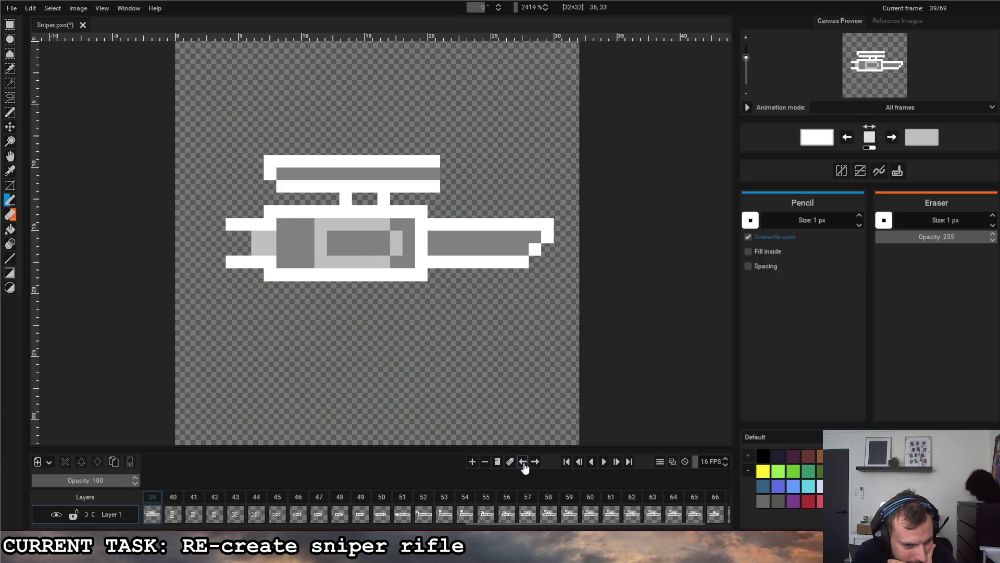
Move frame 65's rifle drawing earlier to position 38, then jump to the last frame.
{"action": "left_click_drag", "start_coordinate": [568, 523], "coordinate": [607, 523]}
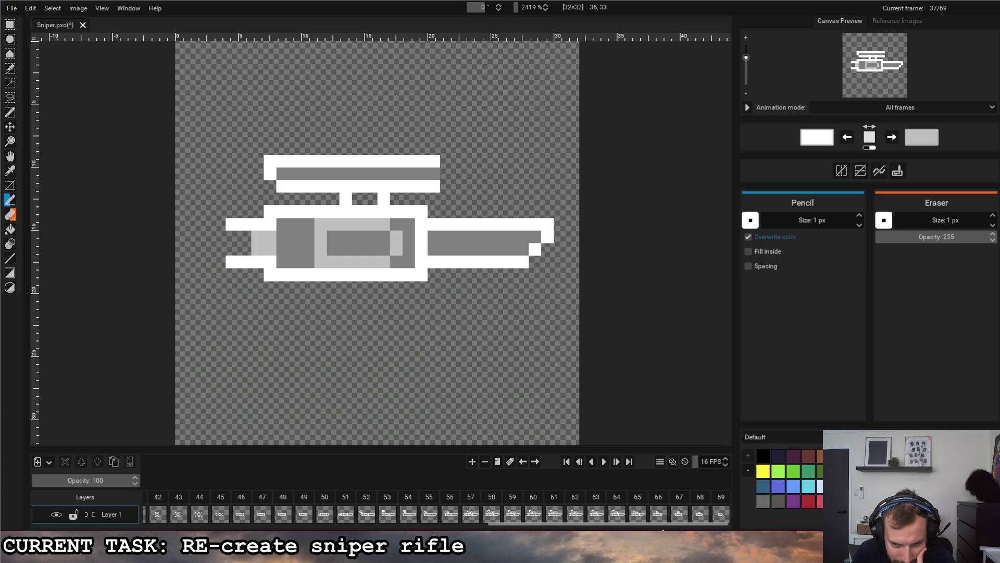
{"action": "left_click", "coordinate": [721, 497]}
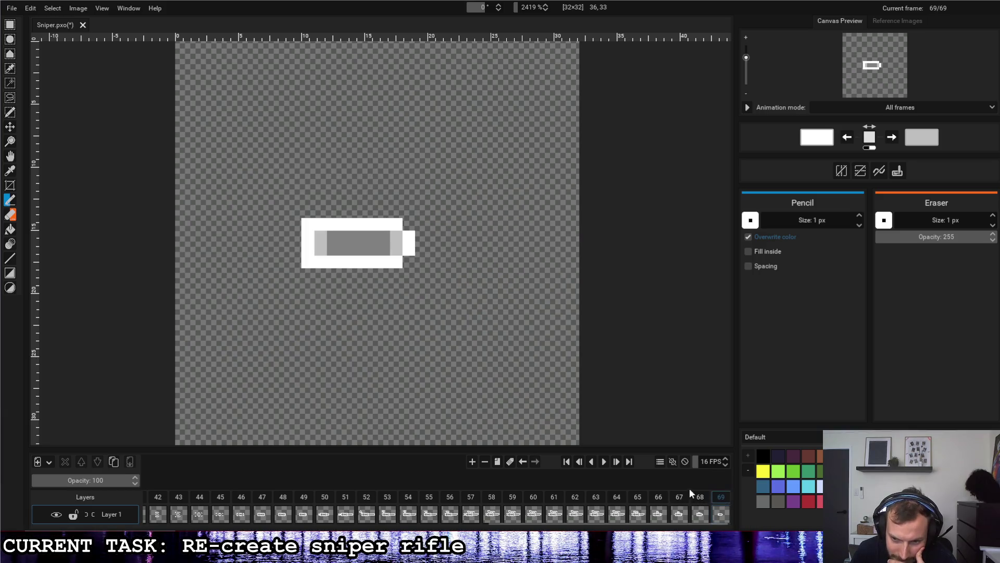
{"action": "left_click", "coordinate": [635, 498]}
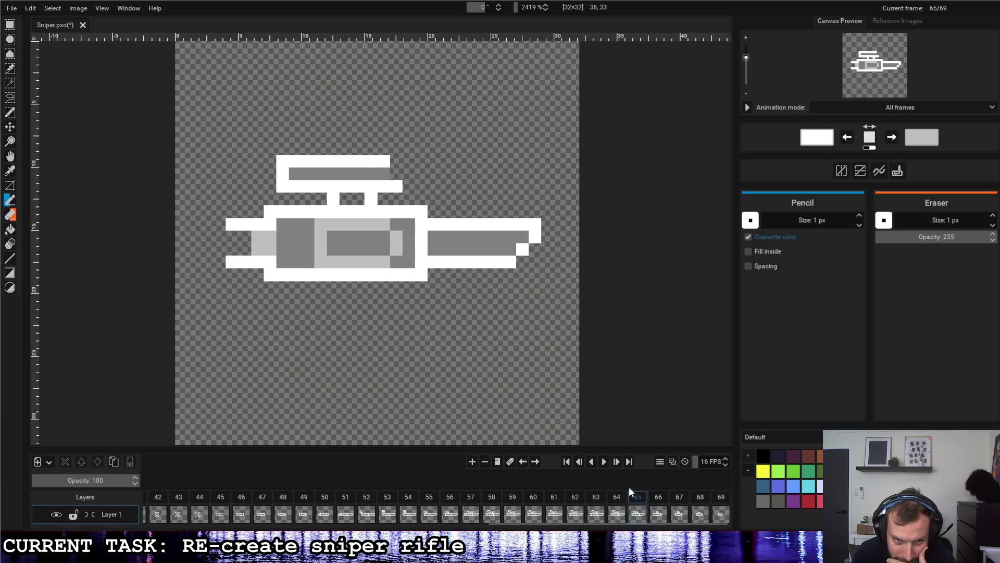
{"action": "left_click", "coordinate": [523, 461]}
{"action": "left_click", "coordinate": [523, 462]}
{"action": "left_click", "coordinate": [523, 462]}
{"action": "left_click", "coordinate": [522, 462]}
{"action": "left_click", "coordinate": [524, 462]}
{"action": "left_click", "coordinate": [523, 462]}
{"action": "left_click", "coordinate": [523, 462]}
{"action": "left_click", "coordinate": [524, 462]}
{"action": "left_click", "coordinate": [523, 462]}
{"action": "left_click", "coordinate": [523, 462]}
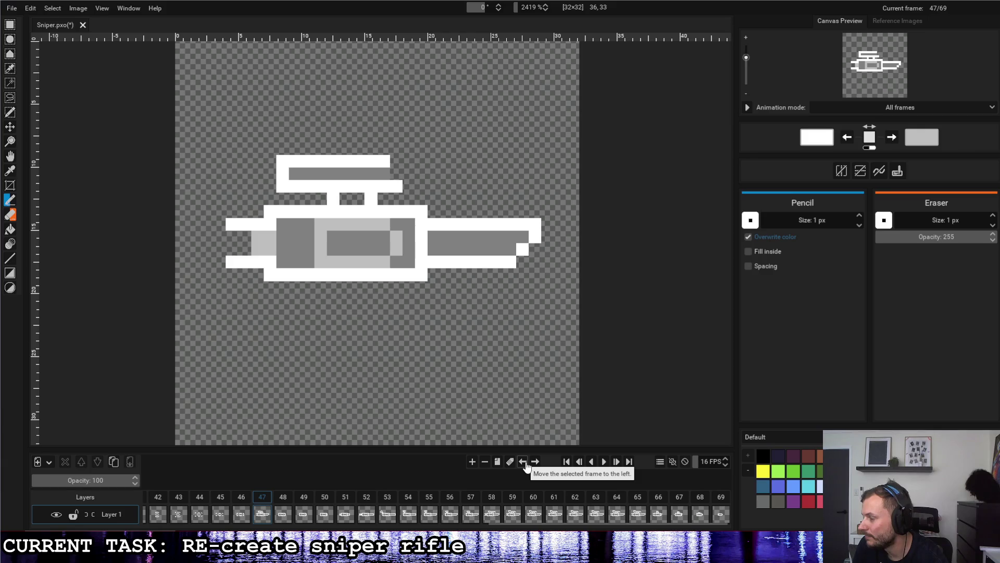
{"action": "left_click", "coordinate": [525, 463]}
{"action": "left_click", "coordinate": [526, 463]}
{"action": "left_click", "coordinate": [525, 463]}
{"action": "left_click", "coordinate": [525, 464]}
{"action": "left_click", "coordinate": [525, 463]}
{"action": "left_click", "coordinate": [525, 464]}
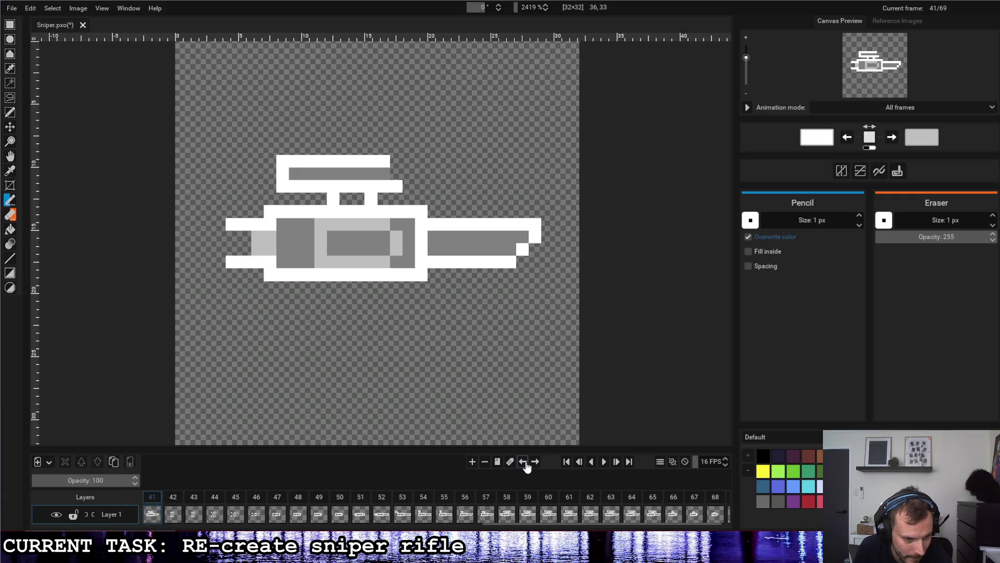
{"action": "scroll", "coordinate": [503, 524], "scroll_direction": "up", "scroll_amount": 2}
{"action": "scroll", "coordinate": [448, 522], "scroll_direction": "up", "scroll_amount": 1}
{"action": "left_click", "coordinate": [522, 462]}
{"action": "left_click", "coordinate": [523, 461]}
{"action": "left_click", "coordinate": [523, 462]}
{"action": "scroll", "coordinate": [677, 511], "scroll_direction": "down", "scroll_amount": 2}
{"action": "scroll", "coordinate": [720, 502], "scroll_direction": "down", "scroll_amount": 1}
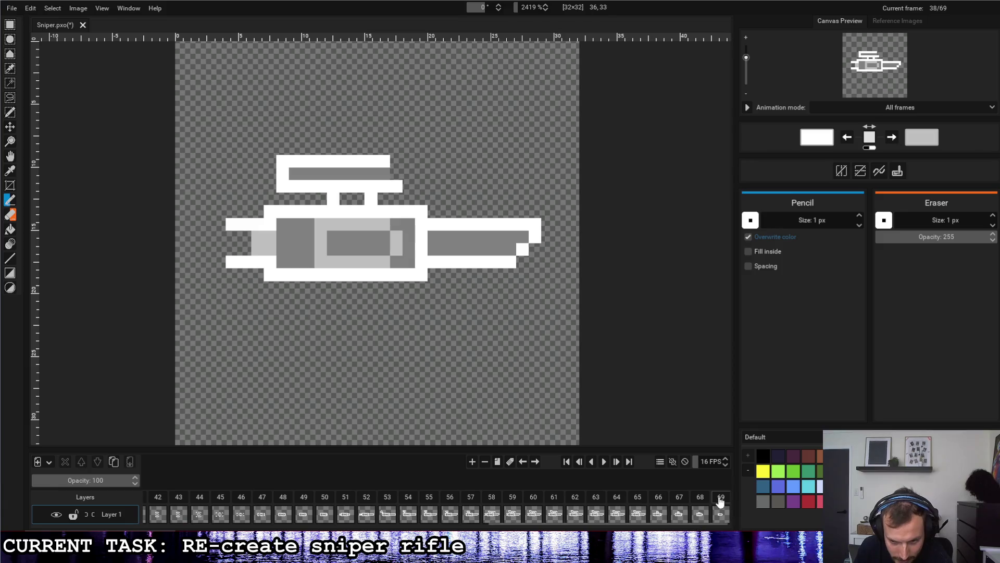
{"action": "left_click", "coordinate": [721, 502]}
Move frame 66's compact rifle several positions earlier in the timeline.
{"action": "left_click", "coordinate": [617, 497]}
{"action": "left_click", "coordinate": [660, 497]}
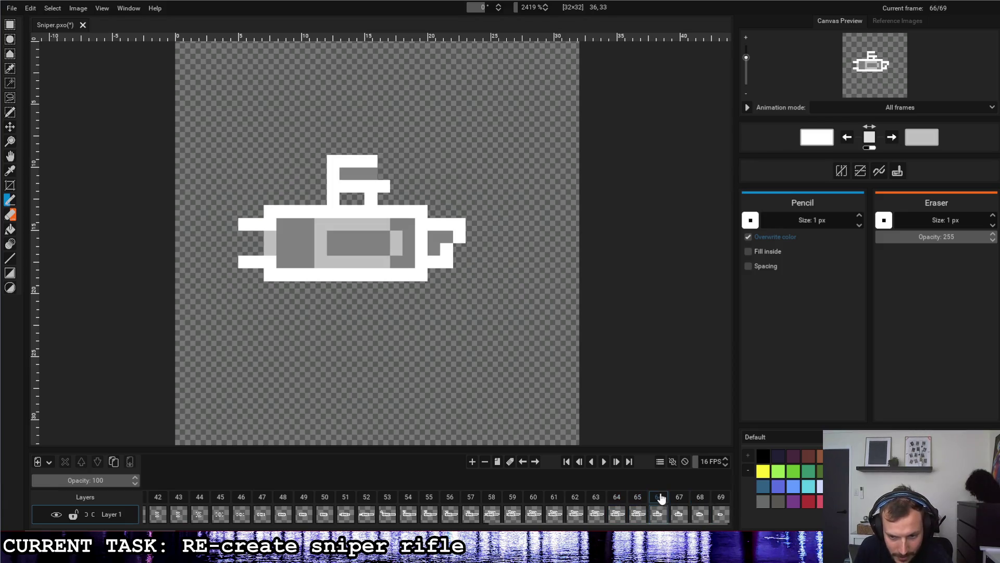
{"action": "left_click", "coordinate": [523, 461]}
{"action": "left_click", "coordinate": [522, 462]}
{"action": "left_click", "coordinate": [522, 462]}
{"action": "left_click", "coordinate": [522, 461]}
{"action": "left_click", "coordinate": [523, 461]}
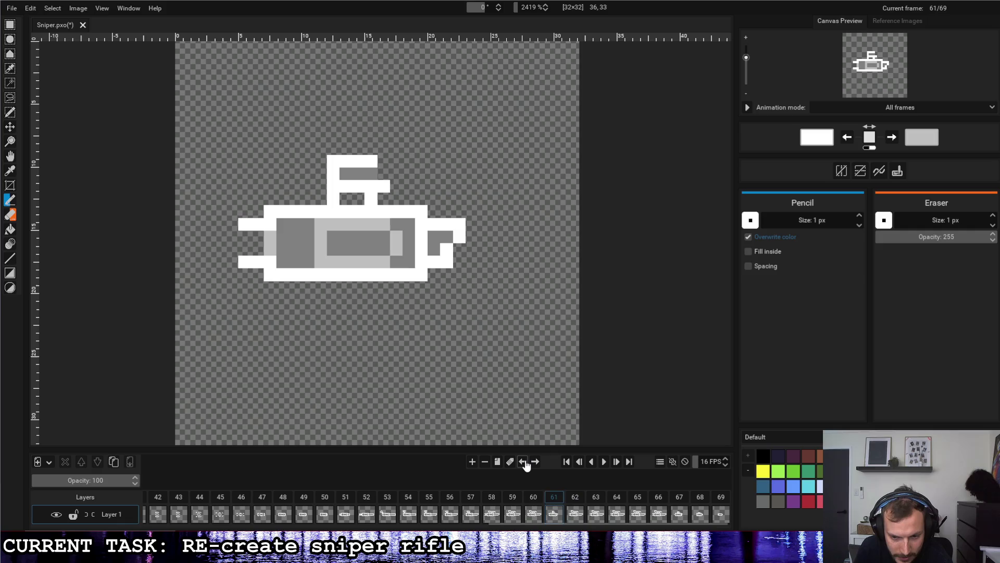
{"action": "left_click", "coordinate": [524, 462]}
{"action": "left_click", "coordinate": [524, 463]}
{"action": "left_click", "coordinate": [524, 462]}
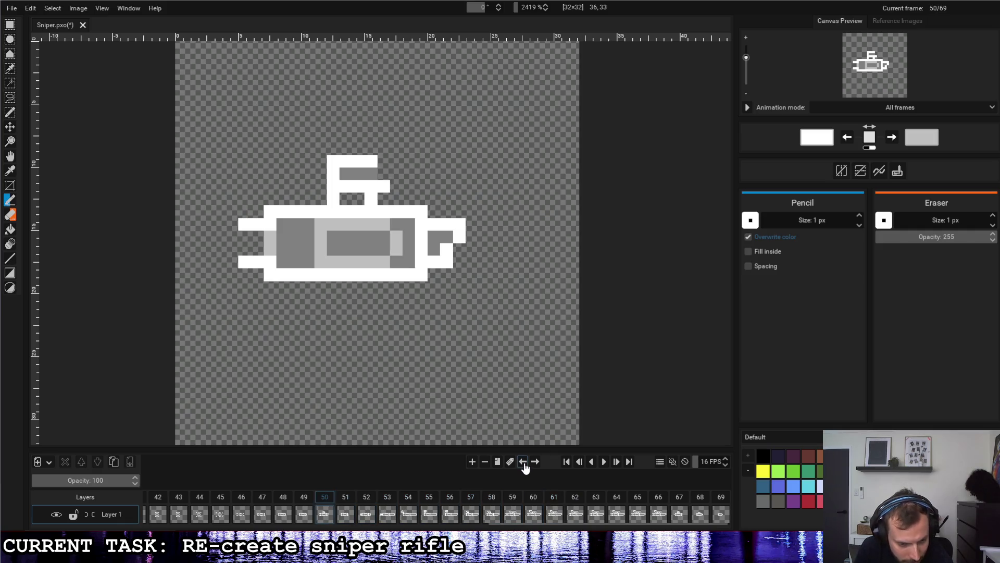
{"action": "left_click", "coordinate": [523, 462]}
{"action": "left_click", "coordinate": [523, 462]}
{"action": "left_click", "coordinate": [523, 462]}
{"action": "left_click", "coordinate": [523, 462]}
{"action": "left_click", "coordinate": [523, 462]}
{"action": "left_click_drag", "start_coordinate": [527, 523], "coordinate": [448, 521]}
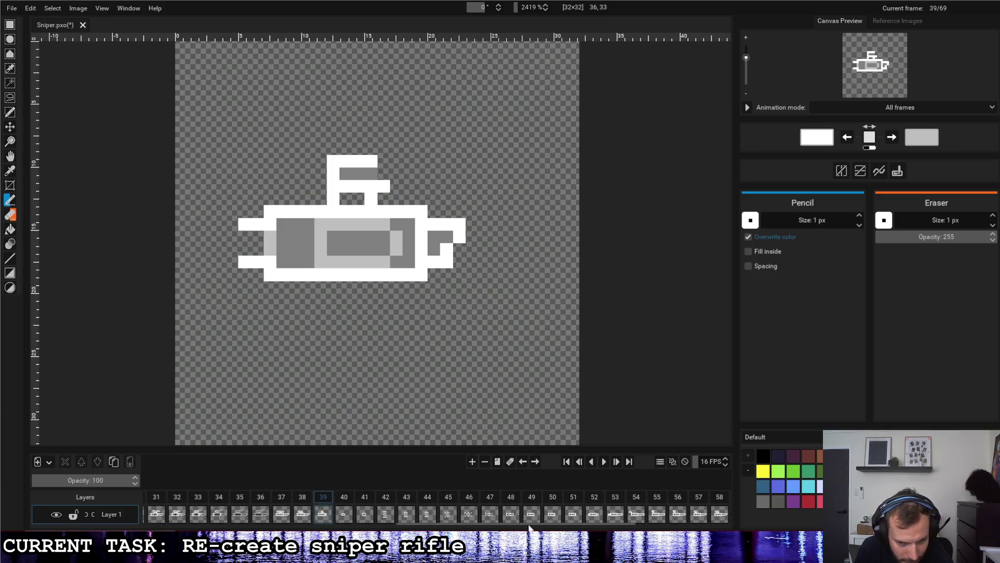
{"action": "left_click_drag", "start_coordinate": [521, 523], "coordinate": [614, 522]}
Play the animation, then move frame 67's short rifle body back to around position 40.
{"action": "left_click", "coordinate": [679, 514]}
{"action": "left_click", "coordinate": [598, 461]}
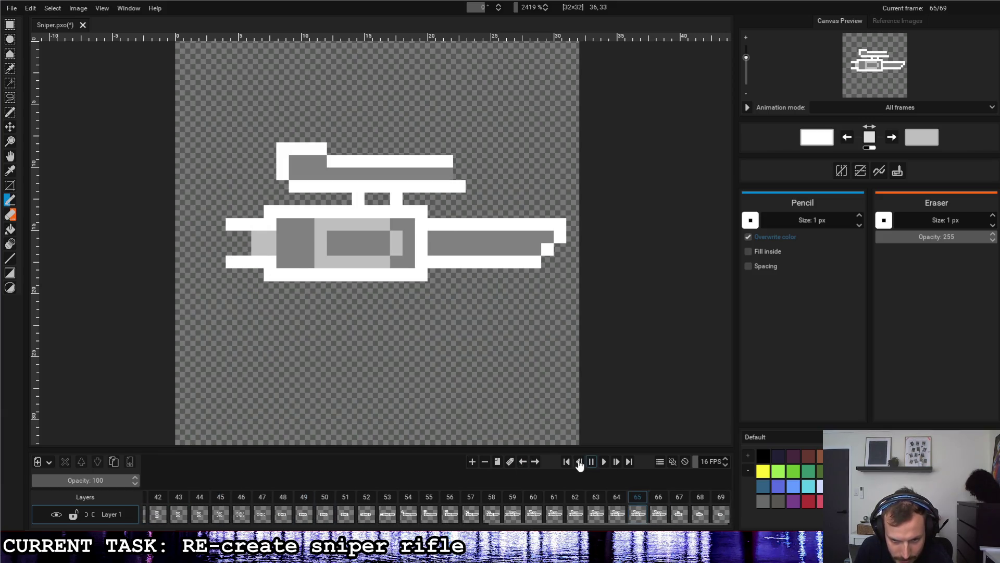
{"action": "left_click", "coordinate": [683, 499]}
{"action": "left_click", "coordinate": [522, 462]}
{"action": "left_click", "coordinate": [522, 463]}
{"action": "left_click", "coordinate": [524, 463]}
{"action": "left_click", "coordinate": [523, 464]}
{"action": "left_click", "coordinate": [524, 463]}
{"action": "left_click", "coordinate": [524, 463]}
{"action": "left_click", "coordinate": [523, 464]}
{"action": "left_click", "coordinate": [524, 463]}
{"action": "left_click", "coordinate": [523, 463]}
{"action": "left_click", "coordinate": [523, 463]}
{"action": "left_click", "coordinate": [523, 464]}
{"action": "left_click", "coordinate": [523, 464]}
{"action": "left_click", "coordinate": [535, 465]}
{"action": "scroll", "coordinate": [651, 514], "scroll_direction": "down", "scroll_amount": 2}
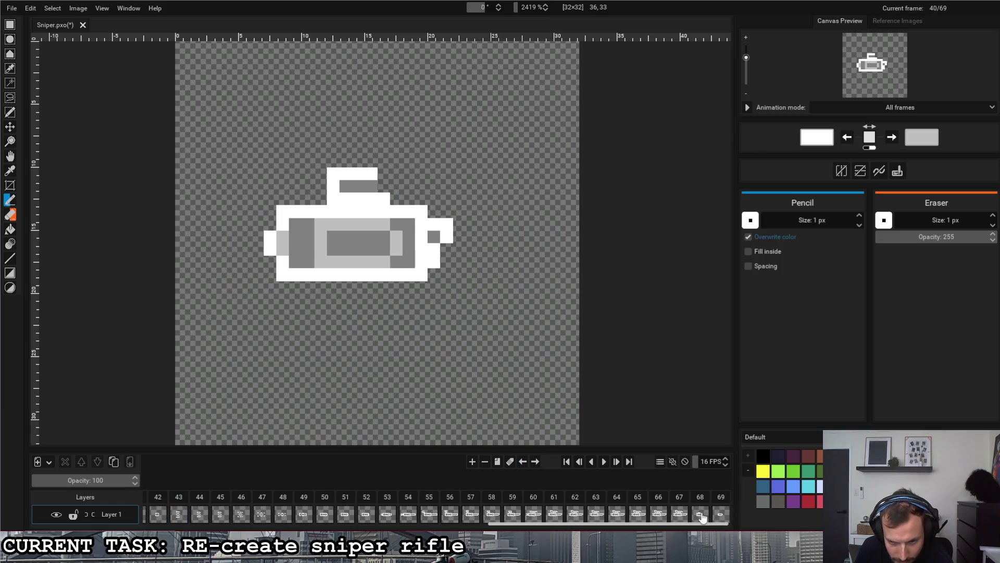
Move frame 68's smaller rifle drawing earlier, back to slot 45.
{"action": "left_click", "coordinate": [700, 514]}
{"action": "left_click", "coordinate": [592, 465]}
{"action": "left_click", "coordinate": [592, 465]}
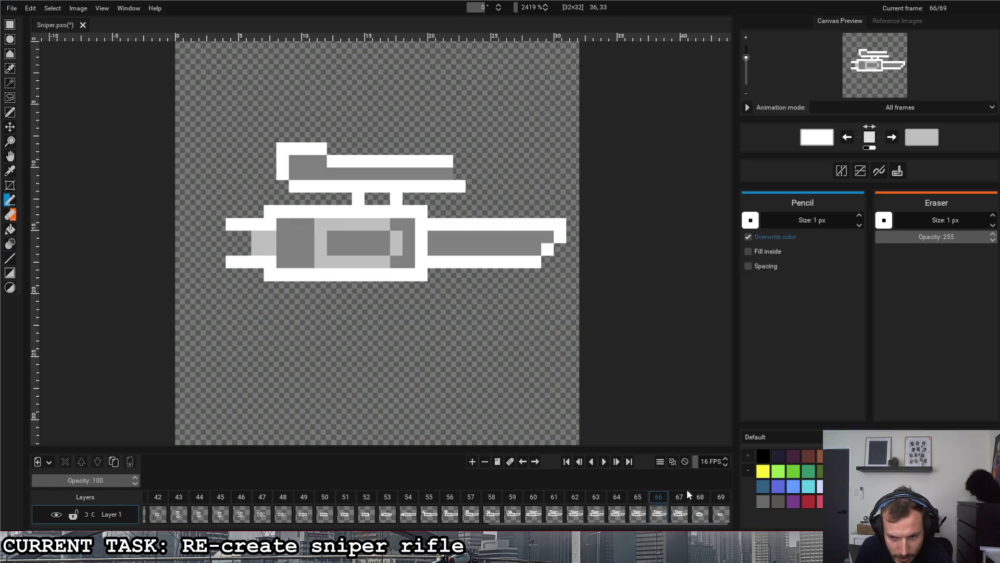
{"action": "left_click", "coordinate": [694, 500]}
{"action": "left_click", "coordinate": [522, 462]}
{"action": "left_click", "coordinate": [522, 462]}
{"action": "left_click", "coordinate": [522, 462]}
{"action": "left_click", "coordinate": [522, 463]}
{"action": "left_click", "coordinate": [522, 462]}
{"action": "left_click", "coordinate": [522, 462]}
{"action": "left_click", "coordinate": [523, 463]}
{"action": "left_click", "coordinate": [523, 464]}
{"action": "left_click", "coordinate": [522, 463]}
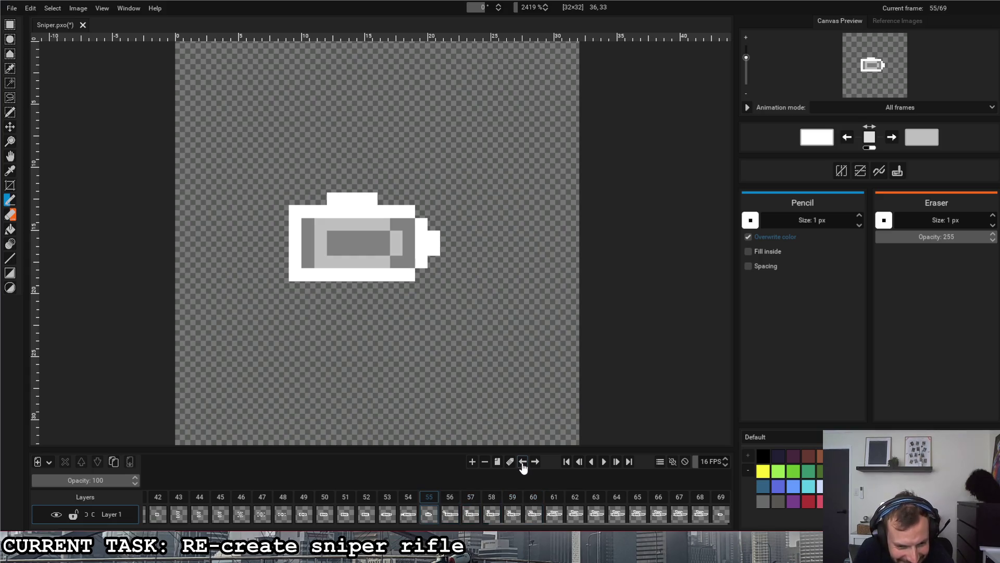
{"action": "left_click", "coordinate": [523, 464]}
{"action": "left_click", "coordinate": [523, 464]}
{"action": "left_click", "coordinate": [522, 464]}
{"action": "left_click", "coordinate": [523, 464]}
{"action": "left_click", "coordinate": [522, 463]}
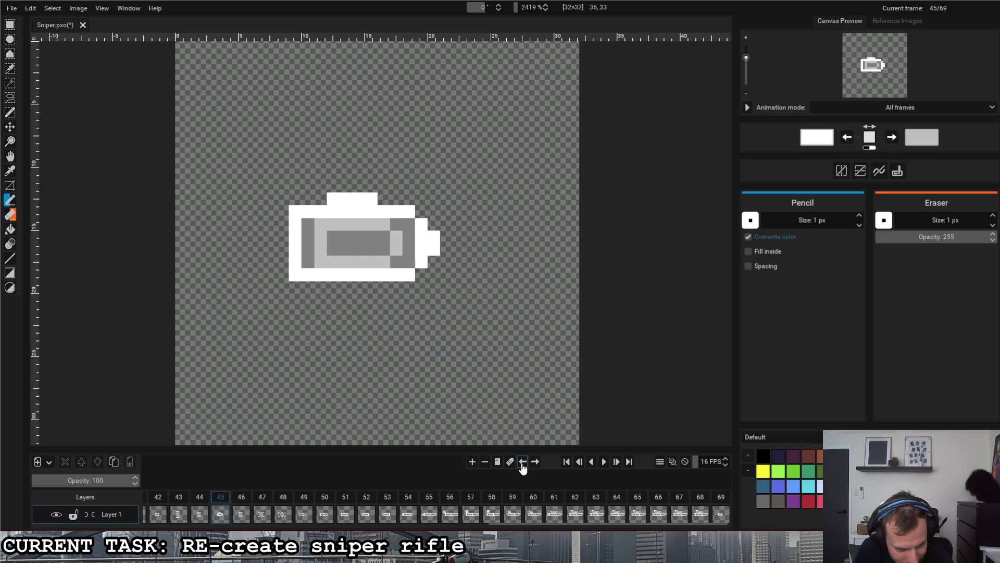
{"action": "left_click", "coordinate": [523, 464]}
{"action": "left_click", "coordinate": [523, 464]}
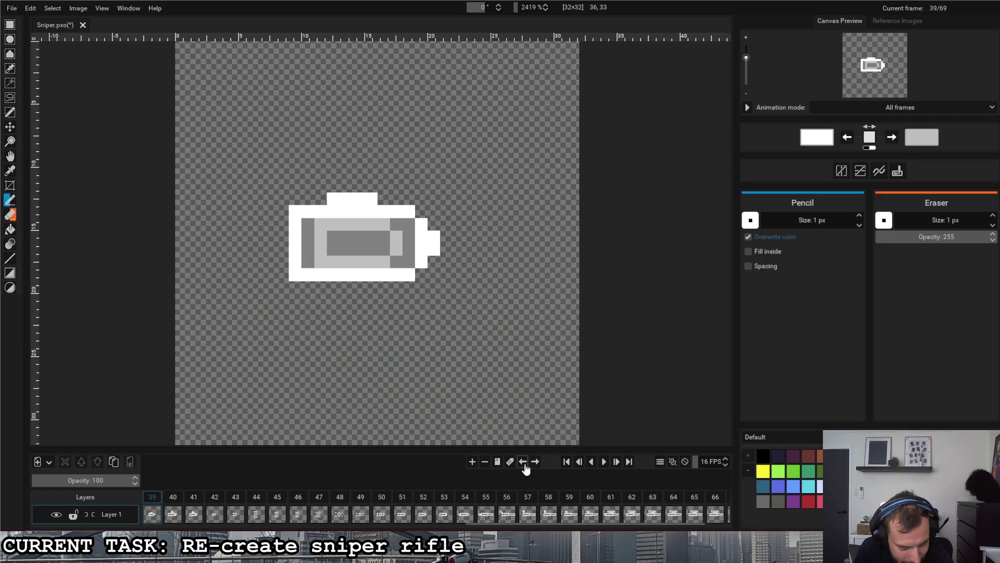
Move the last frame back to slot 55, then view the final full-rifle frame.
{"action": "left_click", "coordinate": [591, 462]}
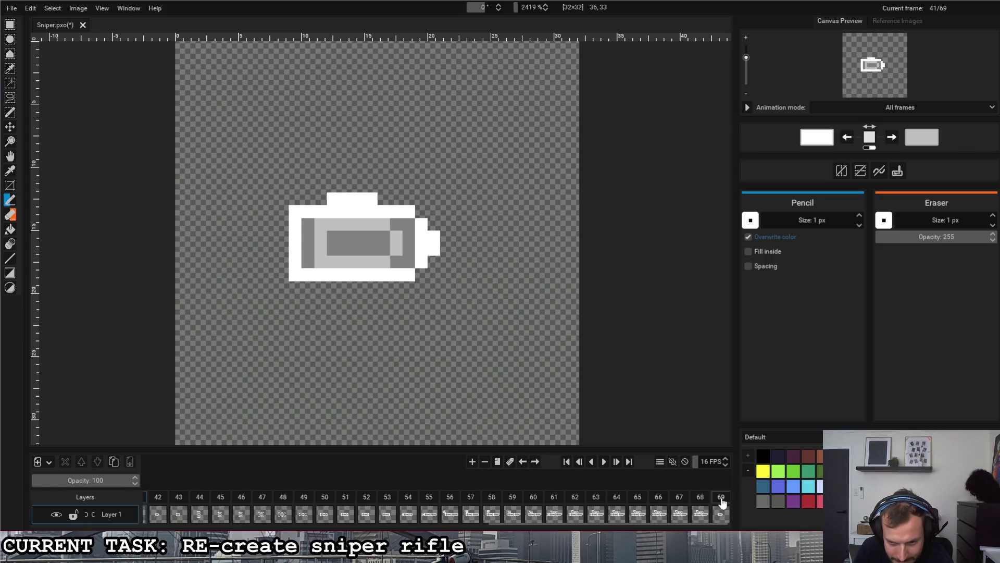
{"action": "left_click", "coordinate": [523, 463]}
{"action": "left_click", "coordinate": [523, 463]}
{"action": "left_click", "coordinate": [523, 463]}
{"action": "left_click", "coordinate": [522, 464]}
{"action": "left_click", "coordinate": [522, 464]}
{"action": "left_click", "coordinate": [523, 463]}
{"action": "left_click", "coordinate": [522, 463]}
{"action": "left_click", "coordinate": [522, 463]}
{"action": "left_click", "coordinate": [523, 462]}
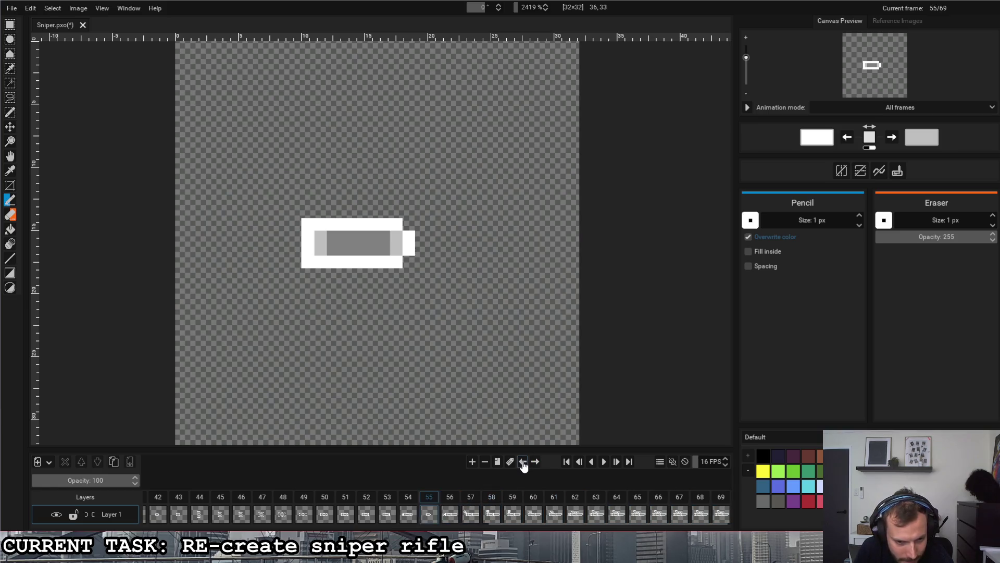
{"action": "left_click", "coordinate": [522, 464]}
{"action": "left_click", "coordinate": [523, 463]}
{"action": "left_click", "coordinate": [523, 464]}
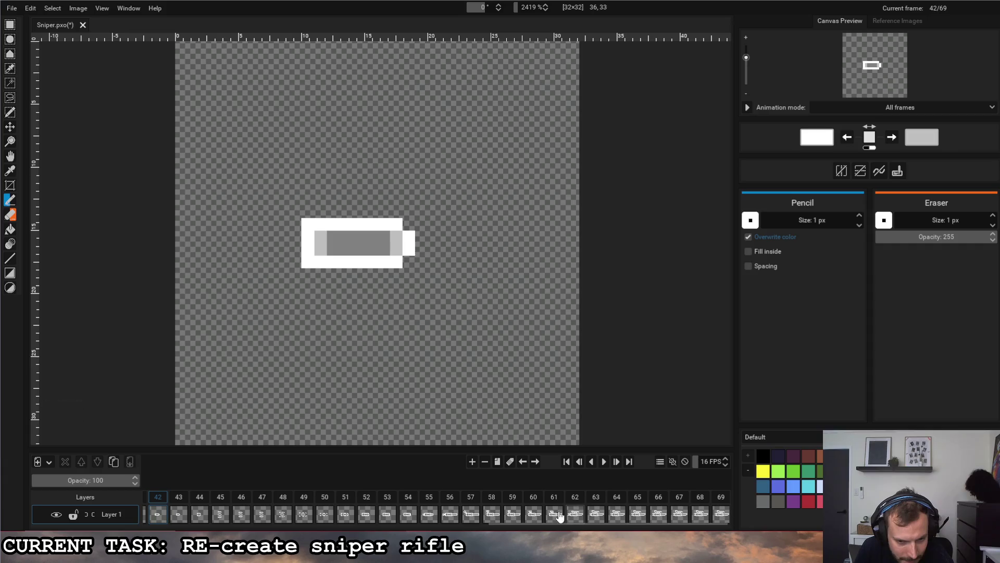
{"action": "left_click", "coordinate": [720, 515]}
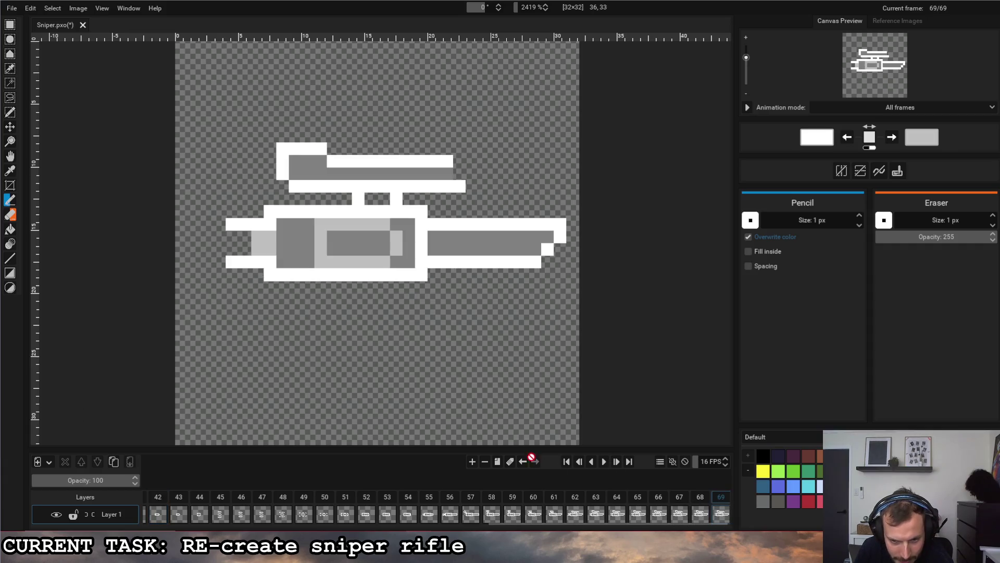
Delete an unneeded frame, then duplicate the small bullet frame 43 repeatedly.
{"action": "left_click", "coordinate": [484, 461]}
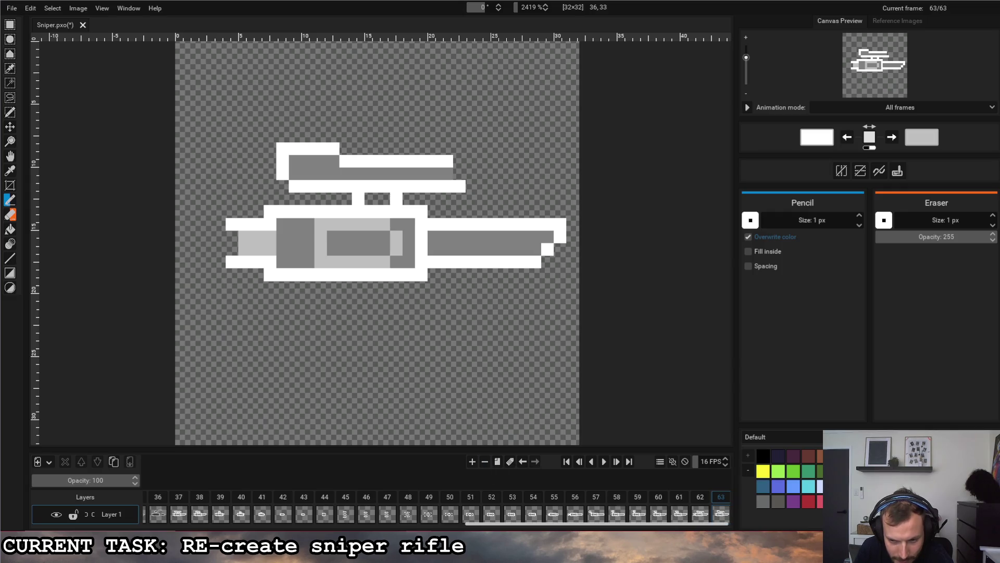
{"action": "scroll", "coordinate": [558, 519], "scroll_direction": "up", "scroll_amount": 3}
{"action": "left_click", "coordinate": [432, 508]}
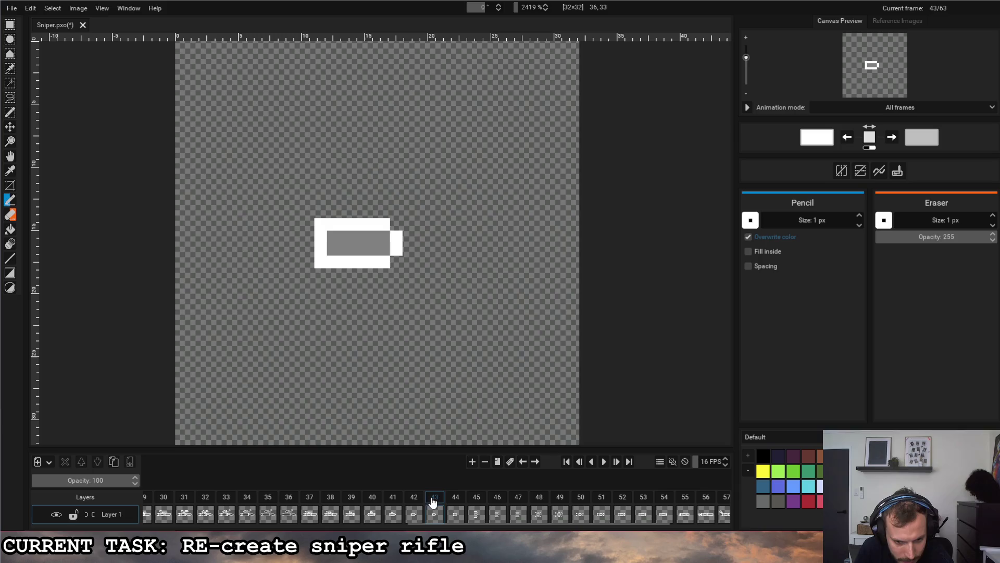
{"action": "left_click", "coordinate": [497, 462]}
{"action": "left_click", "coordinate": [496, 462]}
{"action": "left_click", "coordinate": [497, 462]}
{"action": "left_click", "coordinate": [496, 462]}
Scroll the timeline and view frame 37 with the full rifle.
{"action": "scroll", "coordinate": [507, 511], "scroll_direction": "up", "scroll_amount": 2}
{"action": "scroll", "coordinate": [507, 511], "scroll_direction": "up", "scroll_amount": 2}
{"action": "scroll", "coordinate": [508, 510], "scroll_direction": "up", "scroll_amount": 2}
{"action": "scroll", "coordinate": [340, 516], "scroll_direction": "up", "scroll_amount": 1}
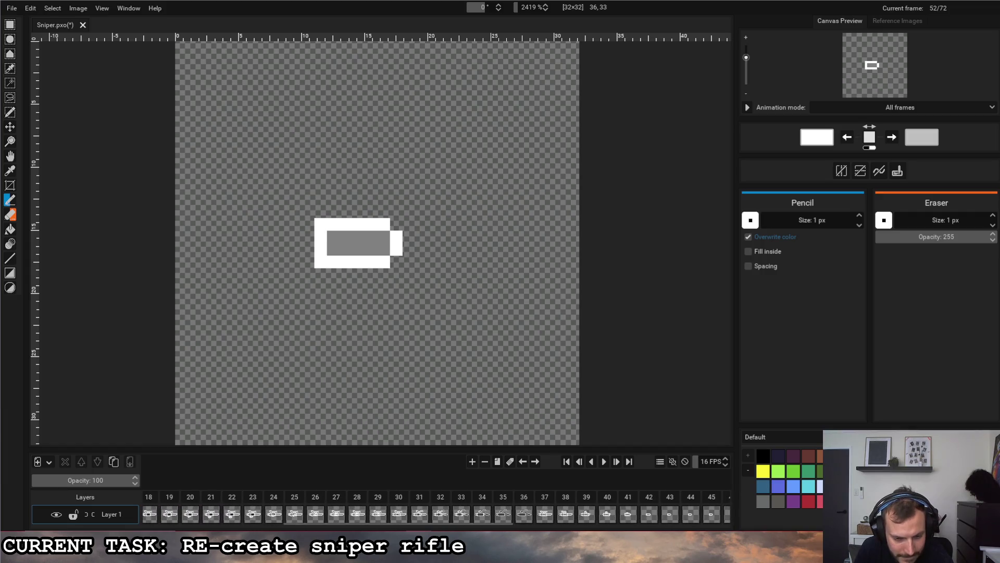
{"action": "scroll", "coordinate": [340, 516], "scroll_direction": "up", "scroll_amount": 1}
{"action": "scroll", "coordinate": [349, 519], "scroll_direction": "up", "scroll_amount": 1}
{"action": "scroll", "coordinate": [356, 516], "scroll_direction": "down", "scroll_amount": 4}
{"action": "scroll", "coordinate": [357, 515], "scroll_direction": "down", "scroll_amount": 4}
{"action": "left_click", "coordinate": [403, 515]}
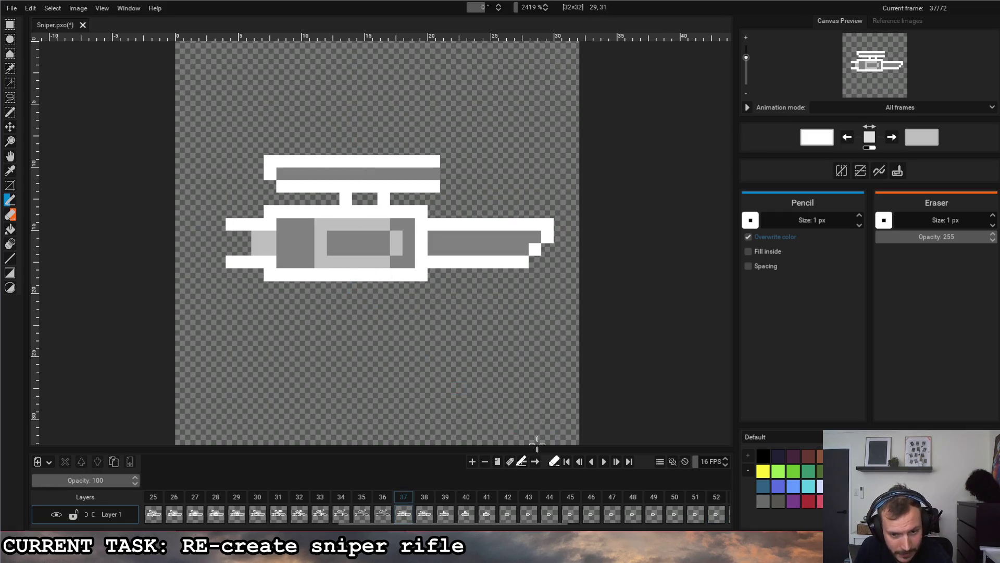
{"action": "left_click_drag", "start_coordinate": [548, 522], "coordinate": [599, 530]}
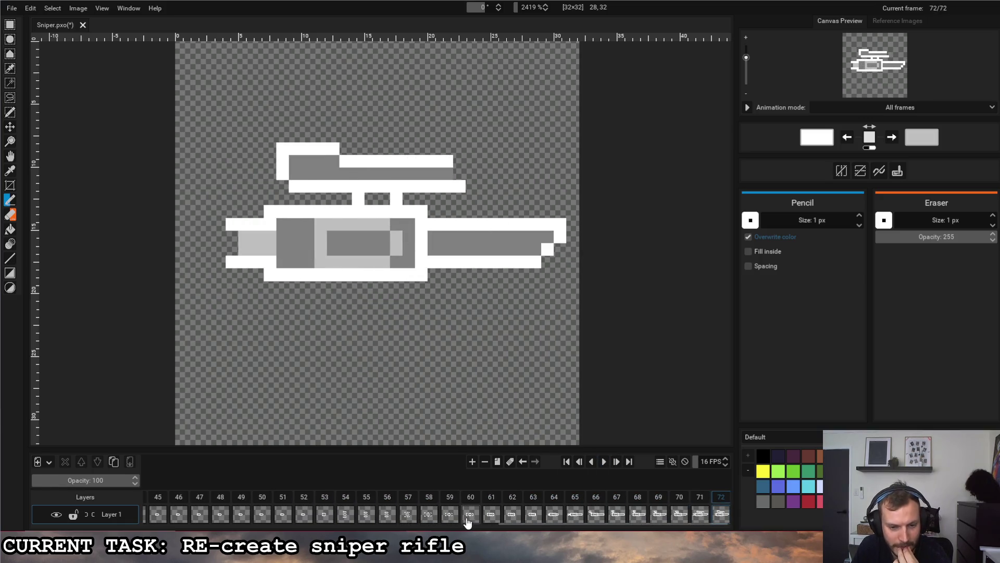
{"action": "scroll", "coordinate": [417, 514], "scroll_direction": "up", "scroll_amount": 3}
{"action": "scroll", "coordinate": [364, 513], "scroll_direction": "up", "scroll_amount": 3}
{"action": "left_click", "coordinate": [321, 498]}
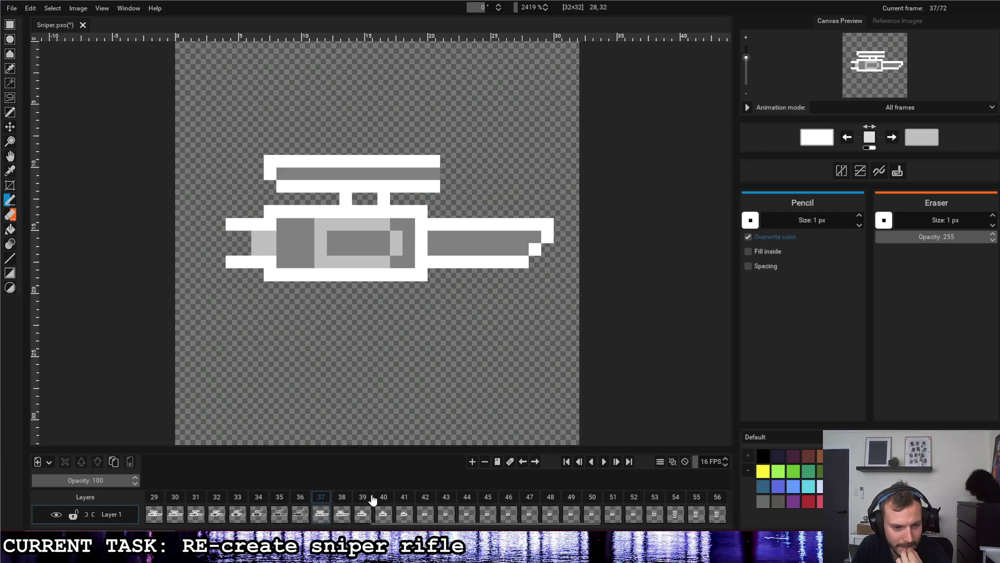
{"action": "left_click", "coordinate": [603, 462]}
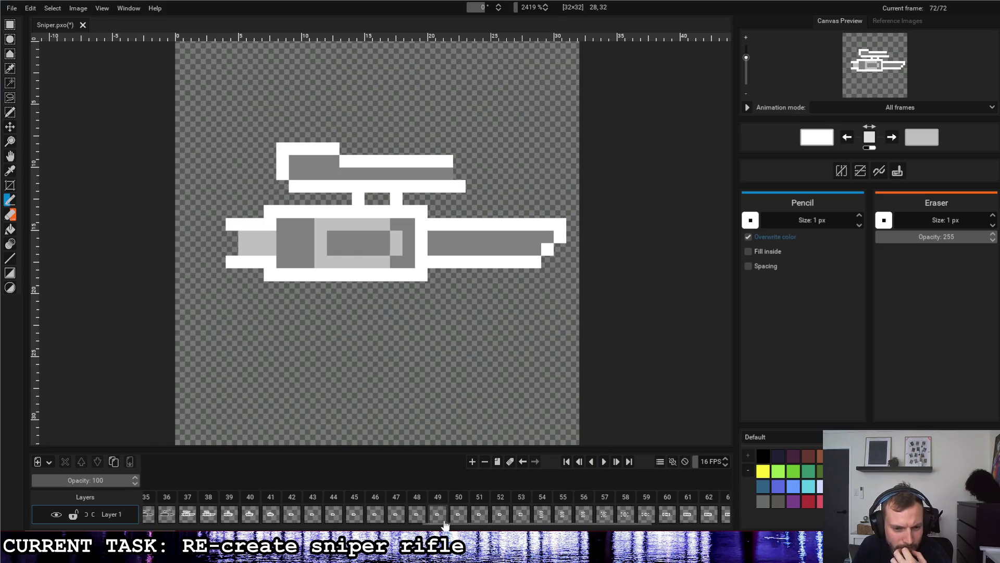
{"action": "left_click", "coordinate": [188, 502]}
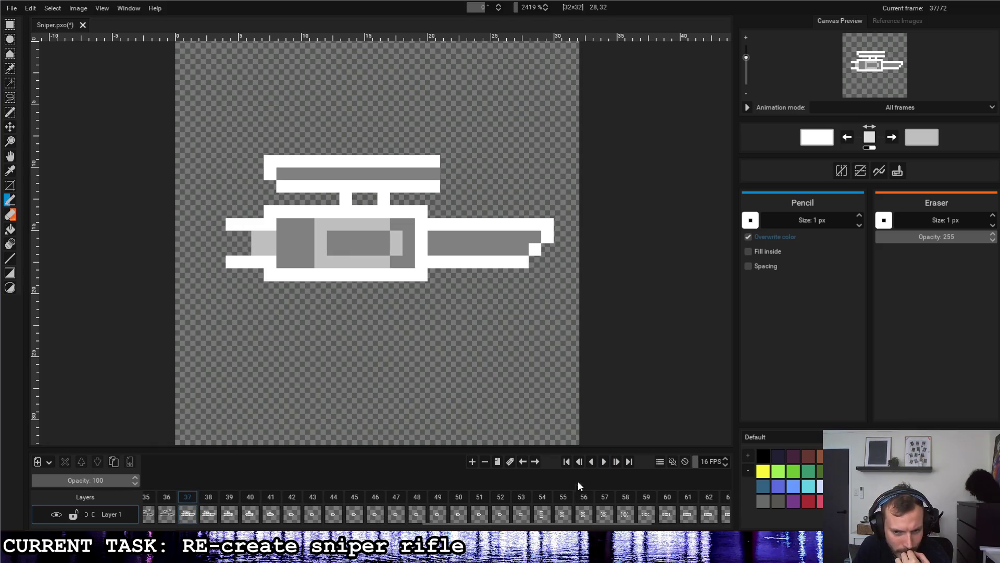
{"action": "left_click", "coordinate": [605, 462]}
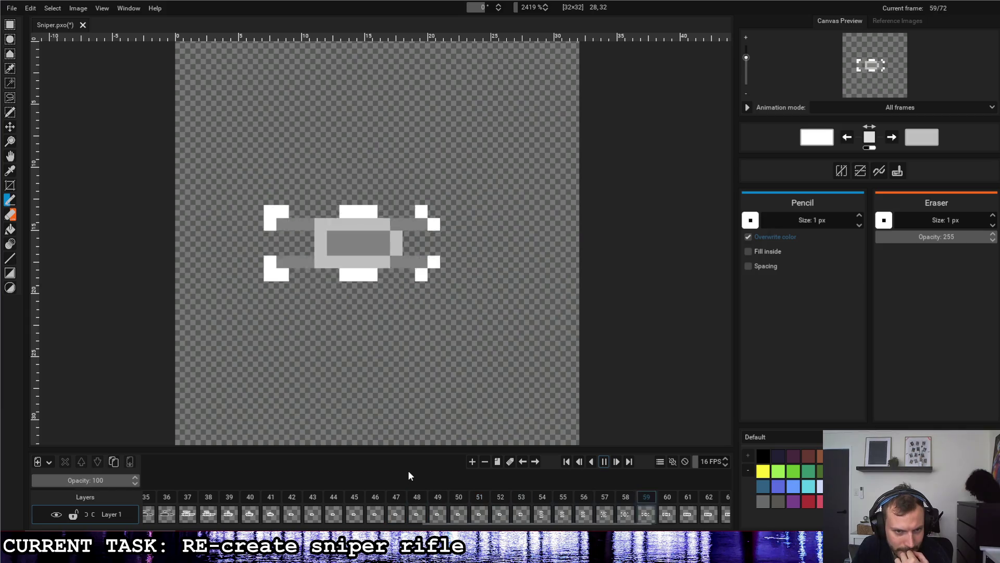
{"action": "scroll", "coordinate": [334, 503], "scroll_direction": "up", "scroll_amount": 3}
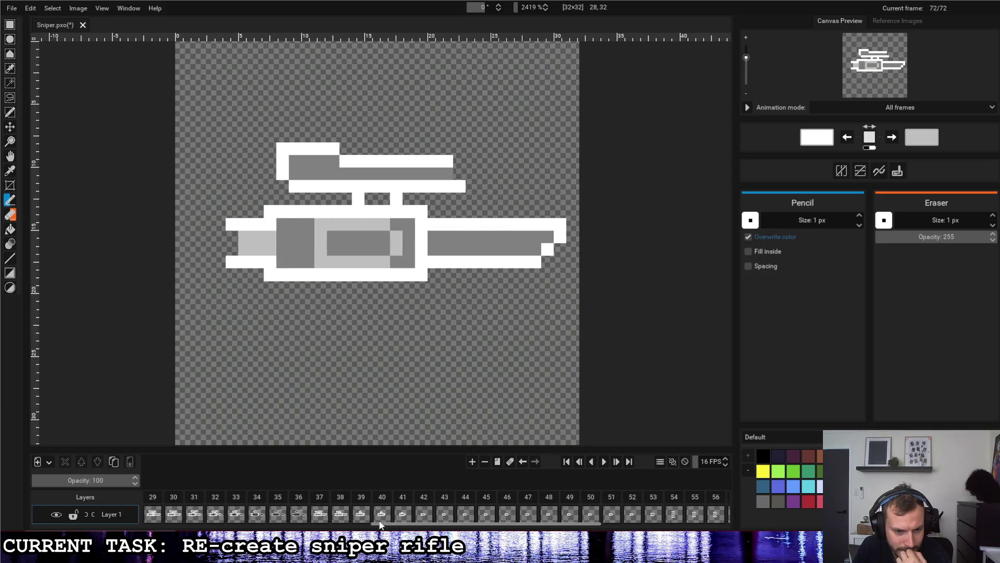
{"action": "left_click", "coordinate": [322, 501]}
{"action": "left_click", "coordinate": [604, 462]}
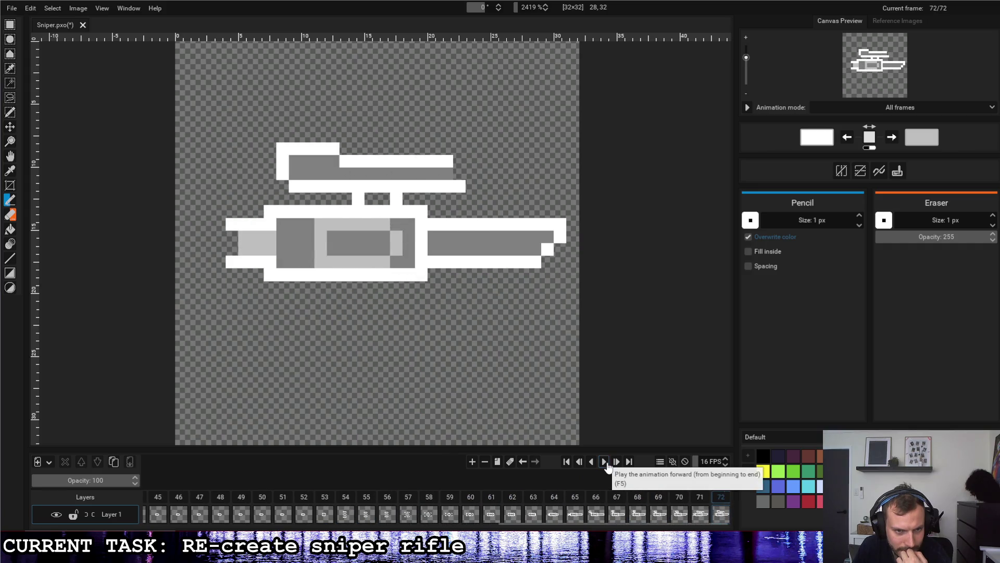
{"action": "scroll", "coordinate": [402, 516], "scroll_direction": "up", "scroll_amount": 4}
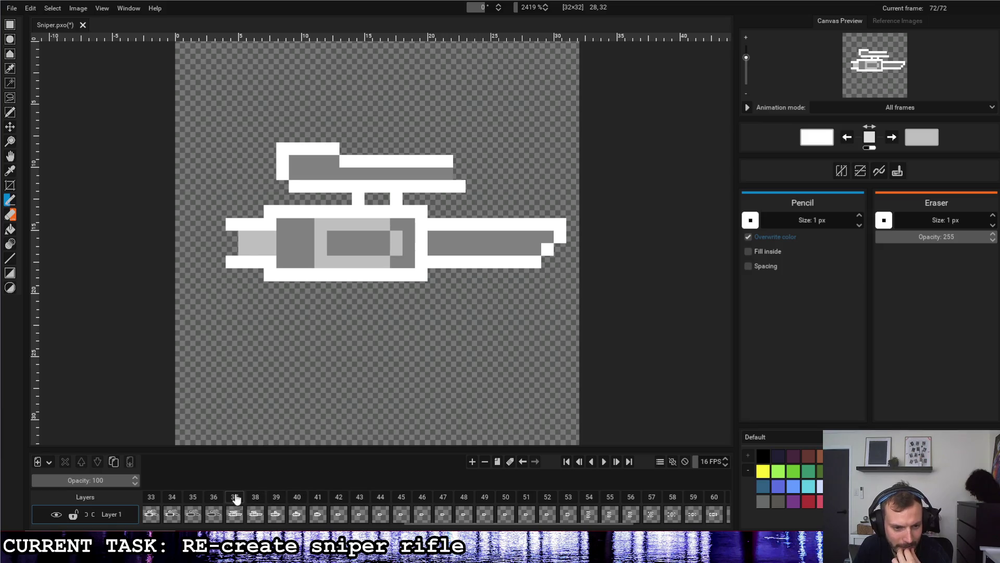
{"action": "left_click", "coordinate": [239, 499]}
{"action": "left_click", "coordinate": [605, 464]}
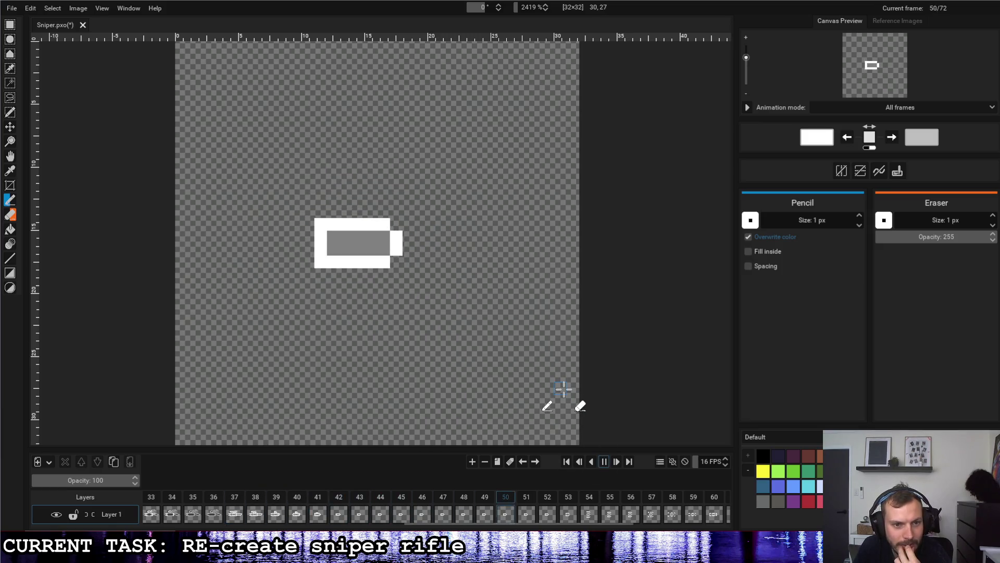
{"action": "scroll", "coordinate": [321, 502], "scroll_direction": "up", "scroll_amount": 2}
{"action": "left_click", "coordinate": [312, 504]}
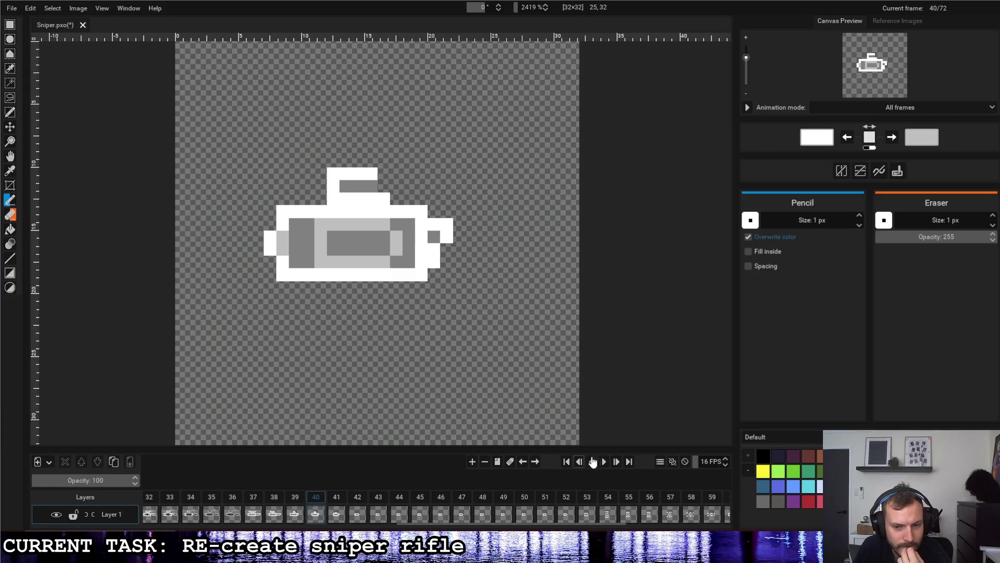
{"action": "left_click", "coordinate": [605, 462]}
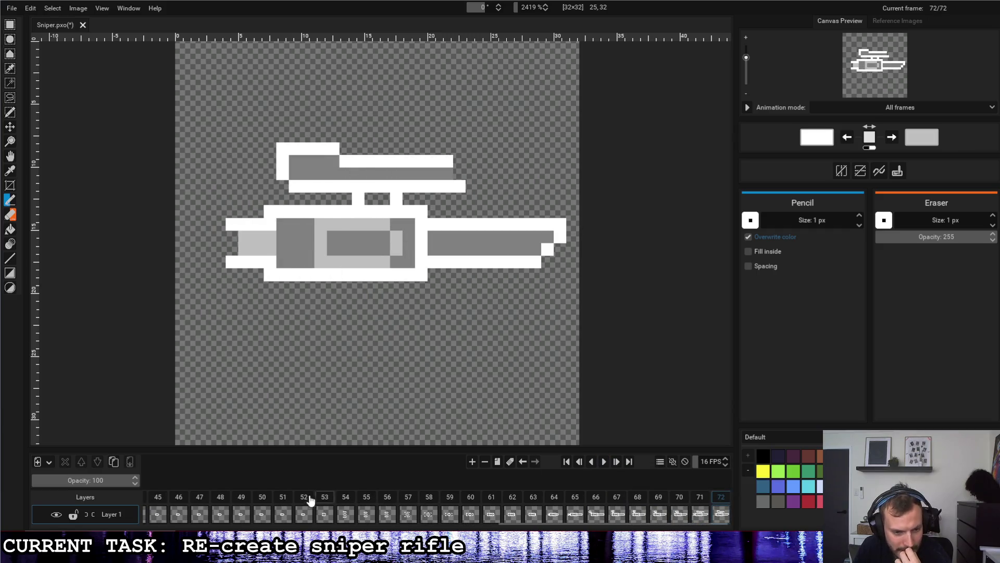
{"action": "left_click", "coordinate": [283, 502]}
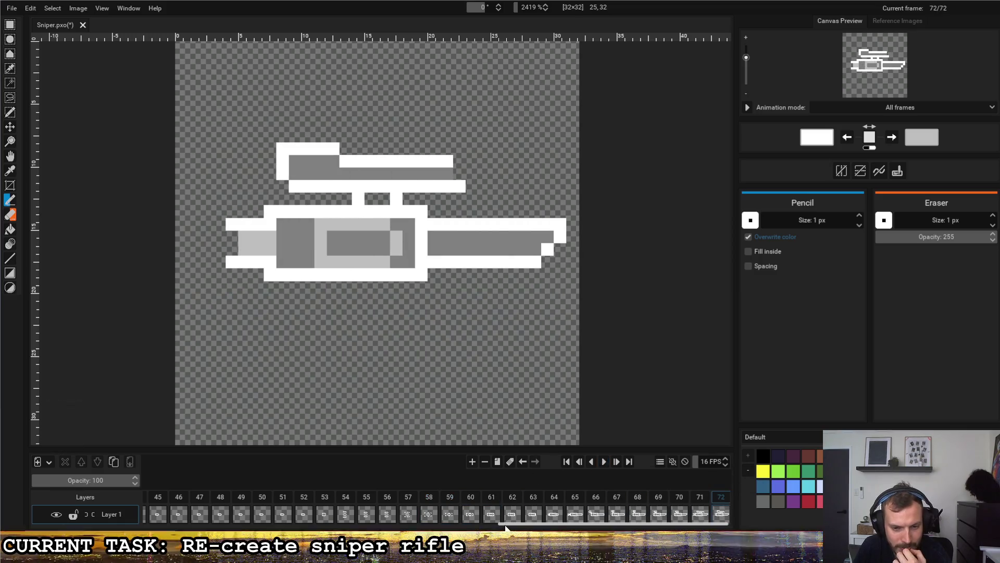
{"action": "scroll", "coordinate": [204, 515], "scroll_direction": "left", "scroll_amount": 10}
{"action": "left_click", "coordinate": [149, 505]}
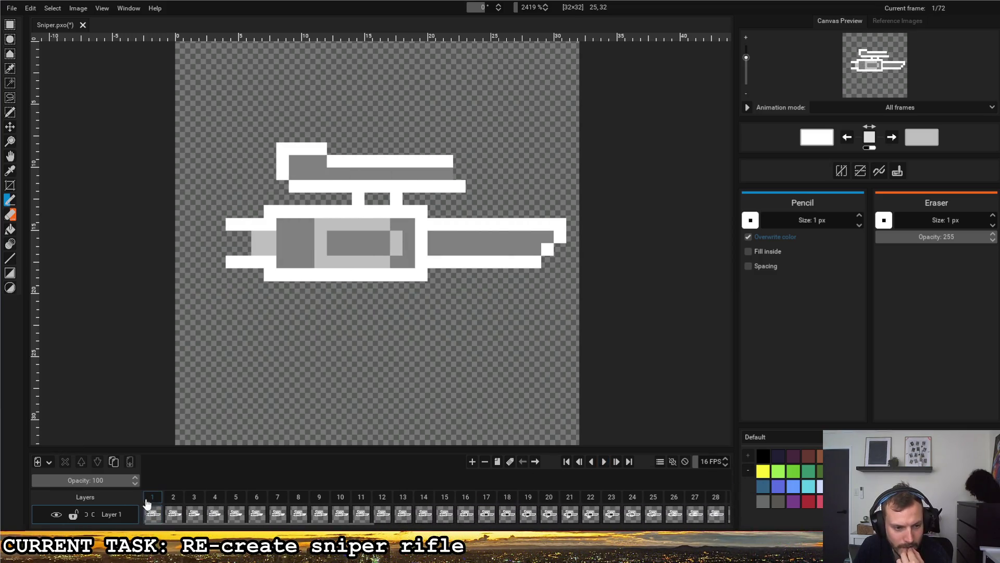
{"action": "left_click", "coordinate": [603, 465]}
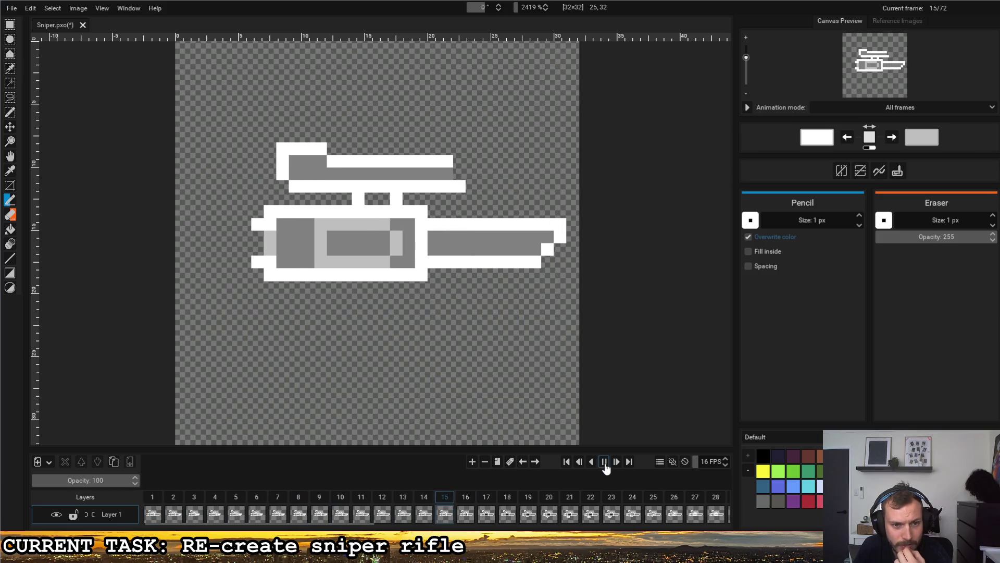
{"action": "key", "text": "Home"}
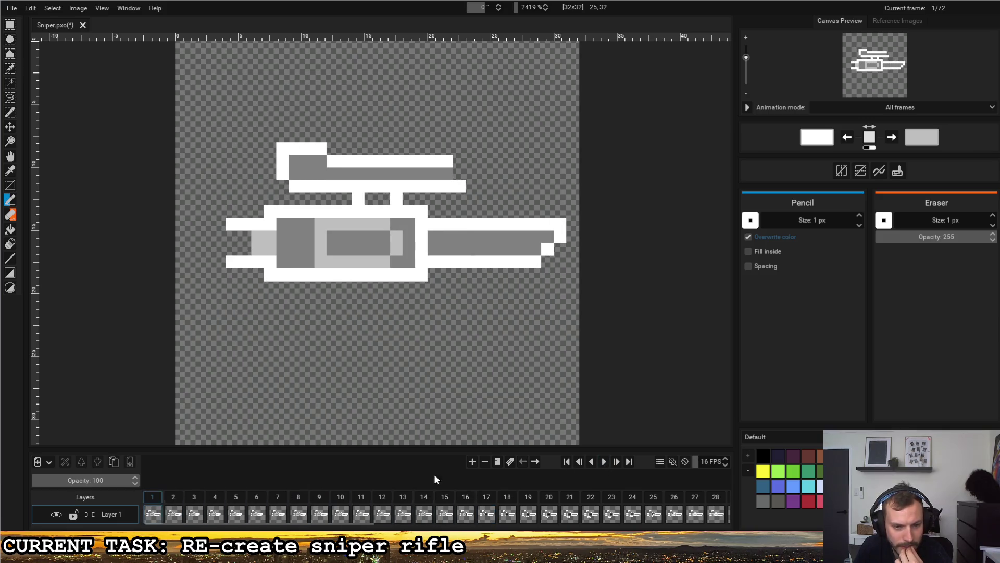
{"action": "left_click", "coordinate": [602, 465]}
{"action": "left_click", "coordinate": [603, 465]}
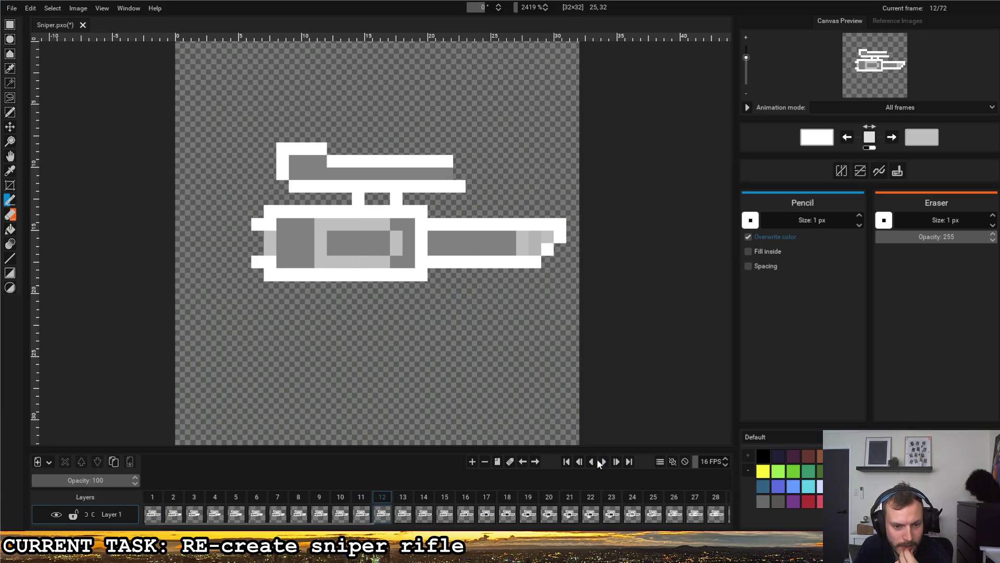
{"action": "left_click", "coordinate": [604, 465]}
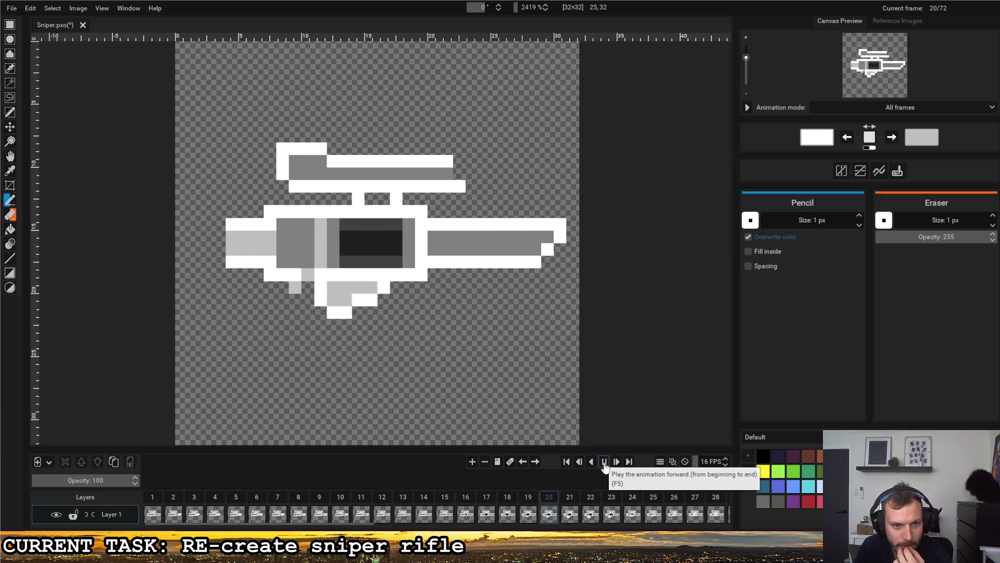
{"action": "left_click", "coordinate": [605, 465]}
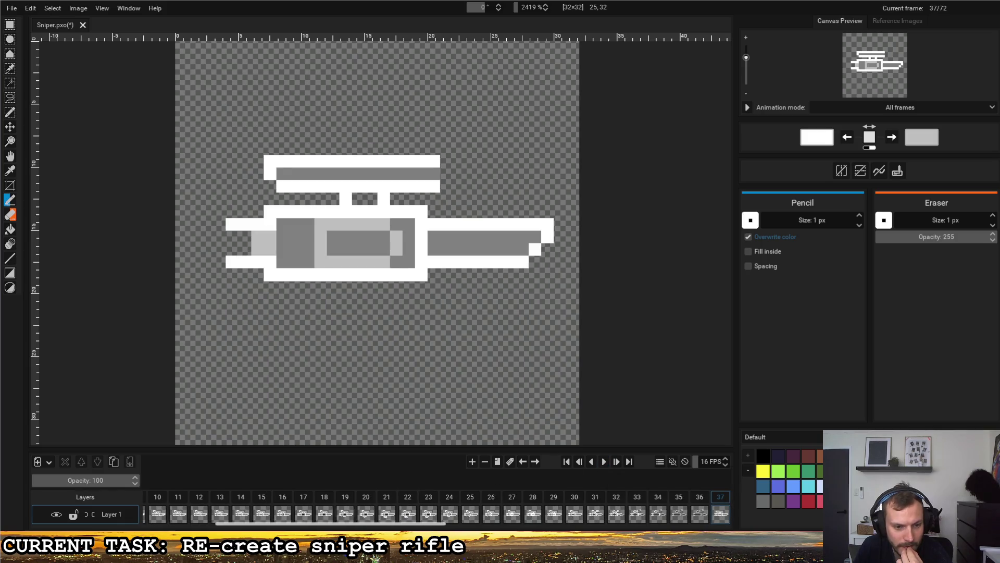
{"action": "left_click_drag", "start_coordinate": [352, 524], "coordinate": [432, 524]}
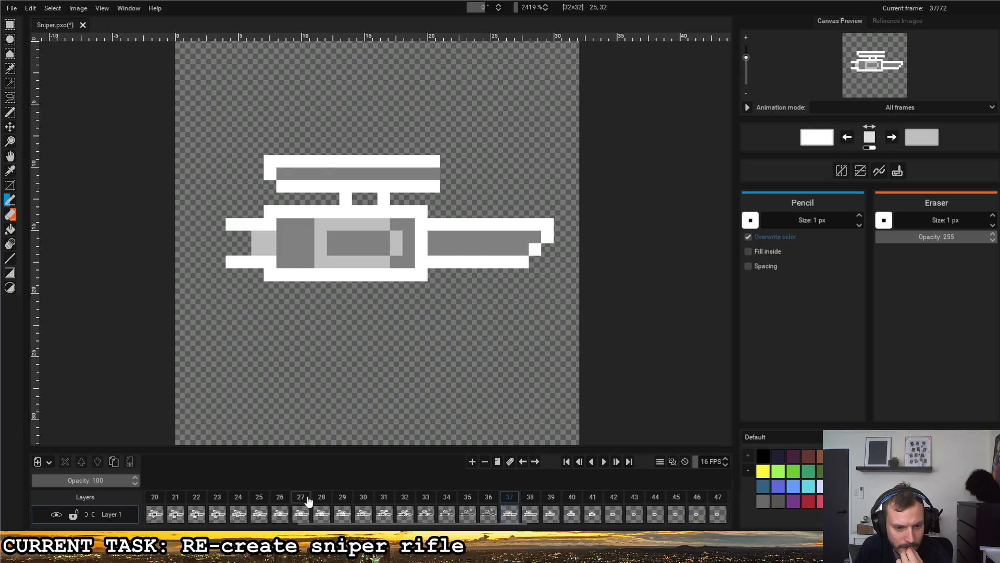
{"action": "left_click", "coordinate": [300, 496]}
{"action": "left_click", "coordinate": [605, 465]}
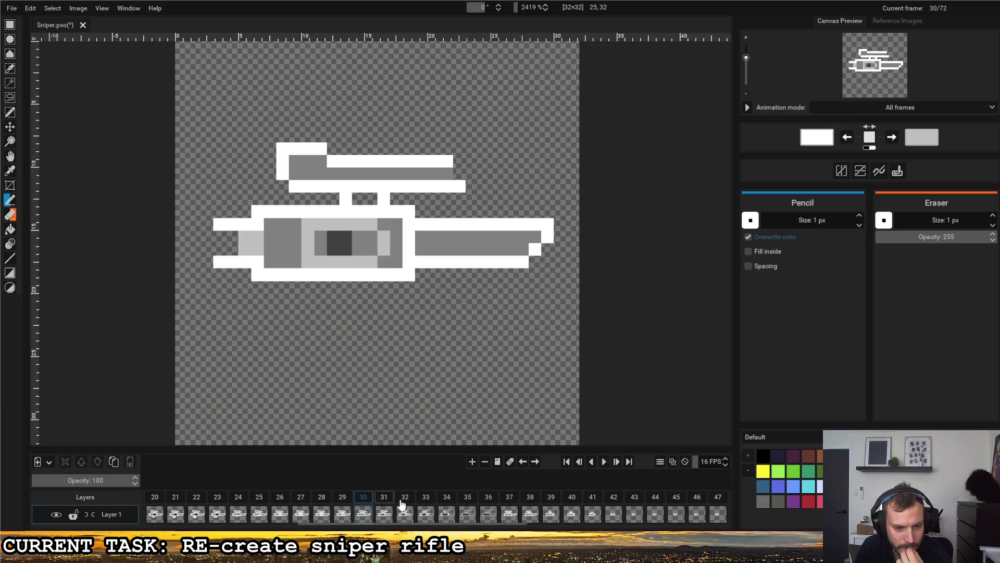
{"action": "left_click", "coordinate": [342, 501]}
{"action": "left_click_drag", "start_coordinate": [317, 523], "coordinate": [234, 523]}
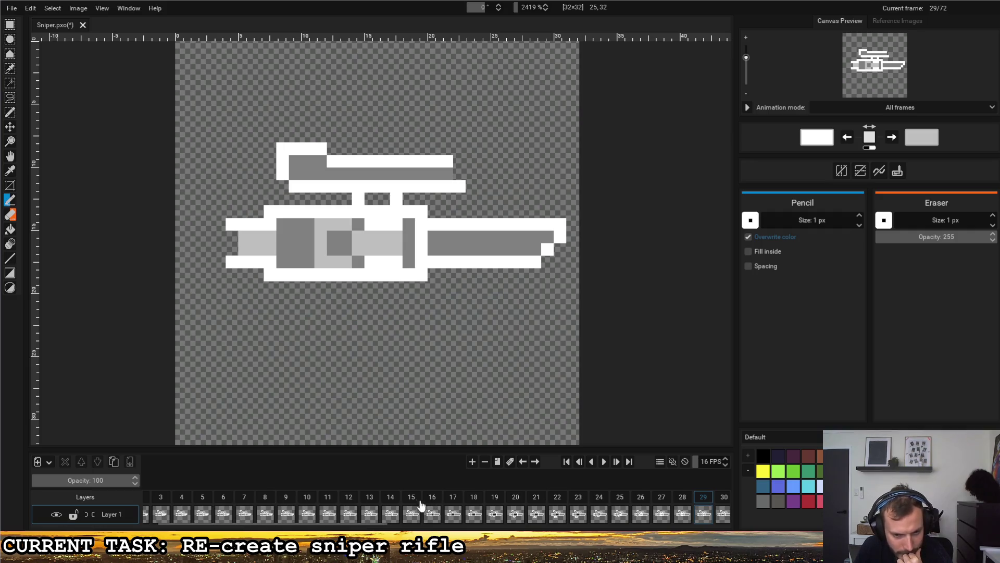
{"action": "left_click", "coordinate": [604, 462]}
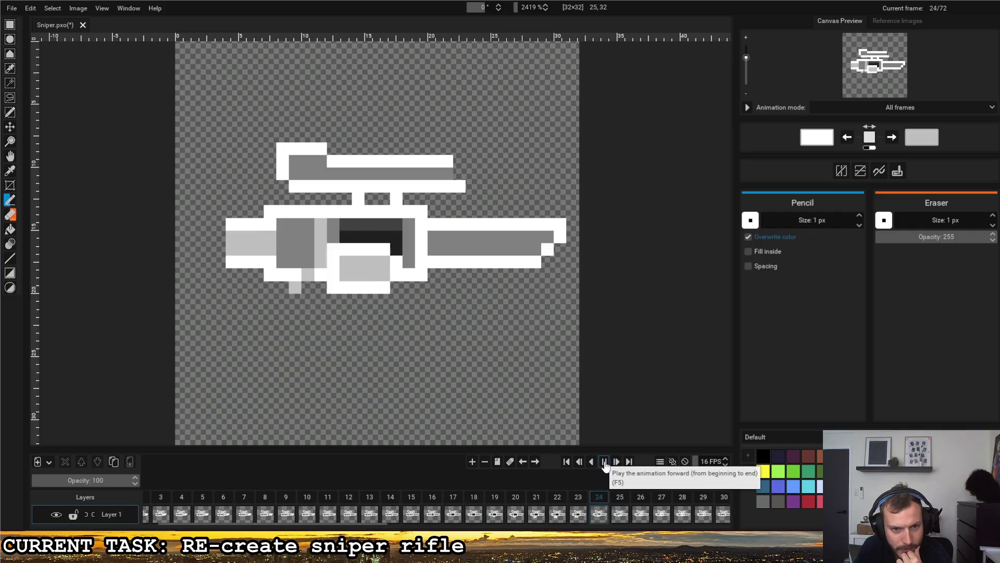
{"action": "left_click", "coordinate": [604, 463]}
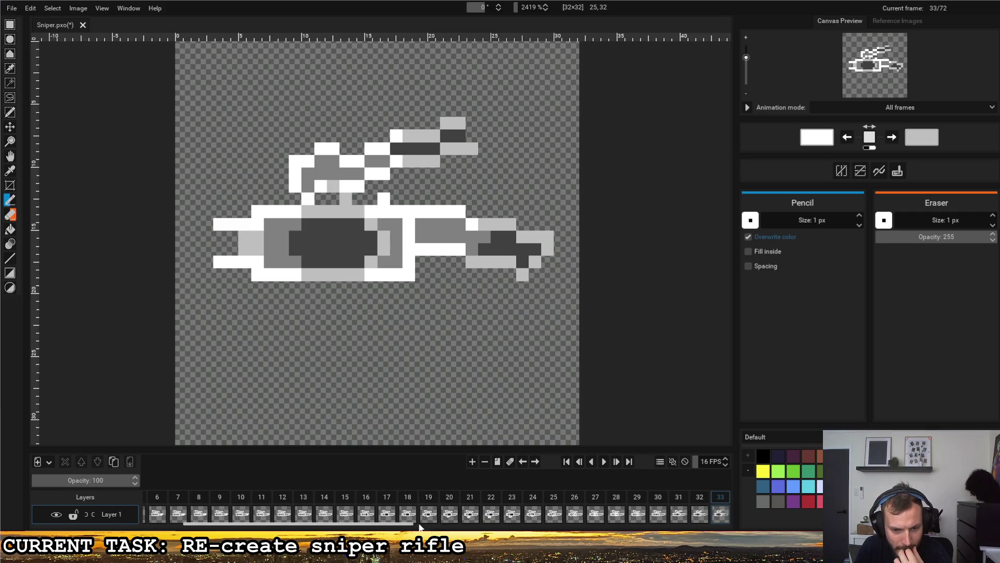
{"action": "left_click_drag", "start_coordinate": [410, 524], "coordinate": [499, 513]}
{"action": "left_click", "coordinate": [302, 500]}
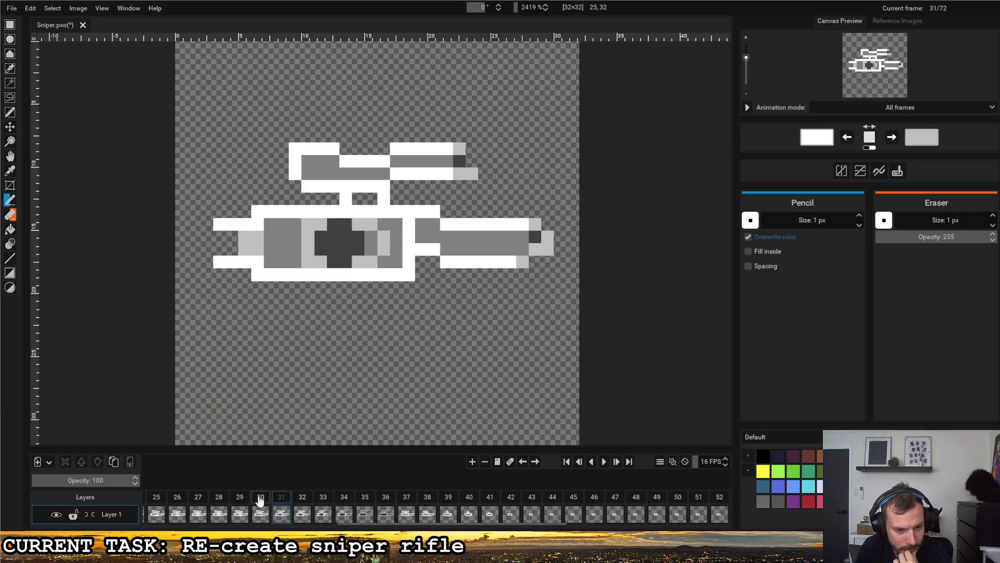
{"action": "left_click", "coordinate": [260, 500]}
{"action": "left_click", "coordinate": [239, 501]}
{"action": "left_click", "coordinate": [261, 500]}
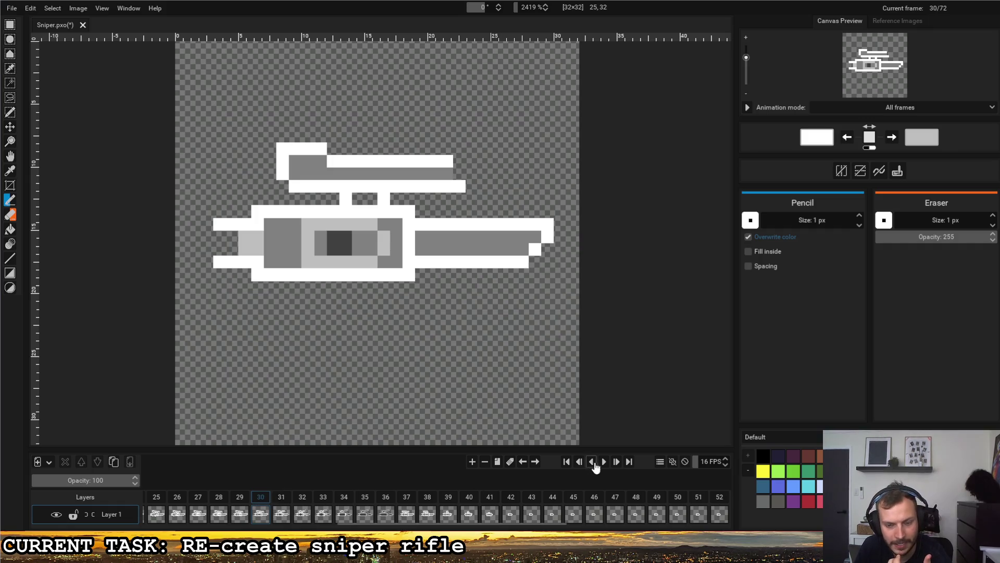
{"action": "left_click", "coordinate": [606, 463]}
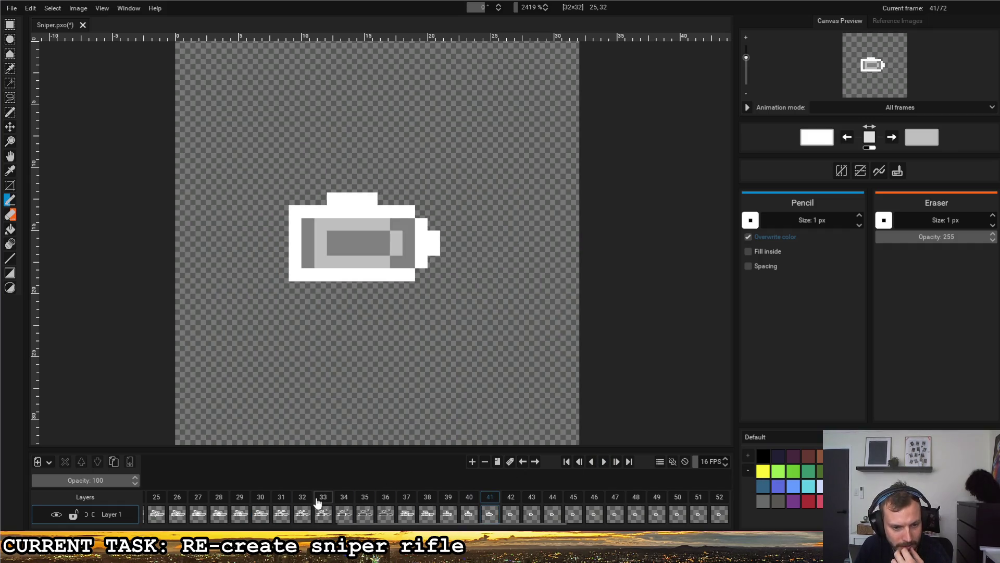
{"action": "left_click", "coordinate": [323, 498]}
Play the animation from frame 38, jump to frame 32, then stop and restart playback.
{"action": "left_click", "coordinate": [605, 462]}
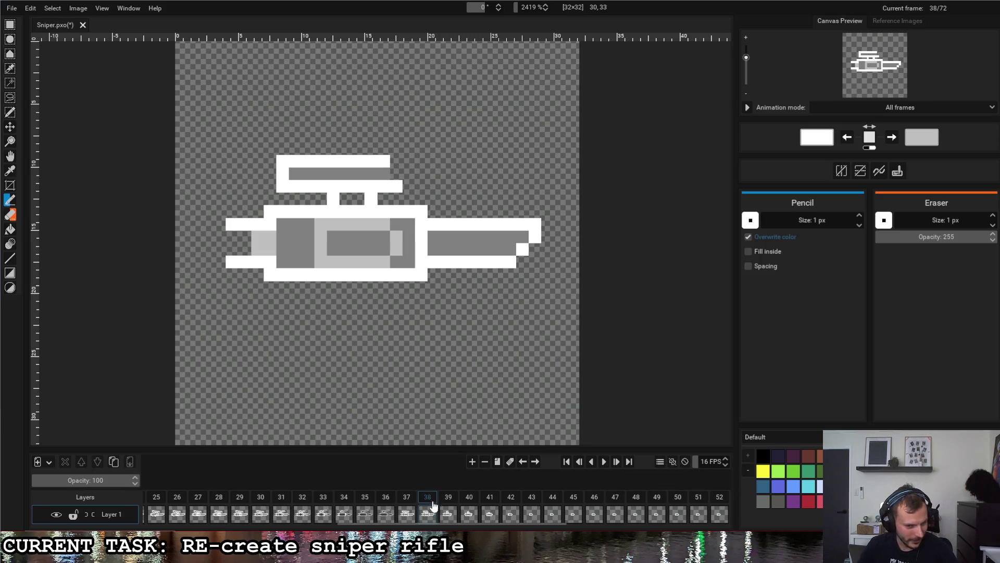
{"action": "left_click", "coordinate": [605, 461]}
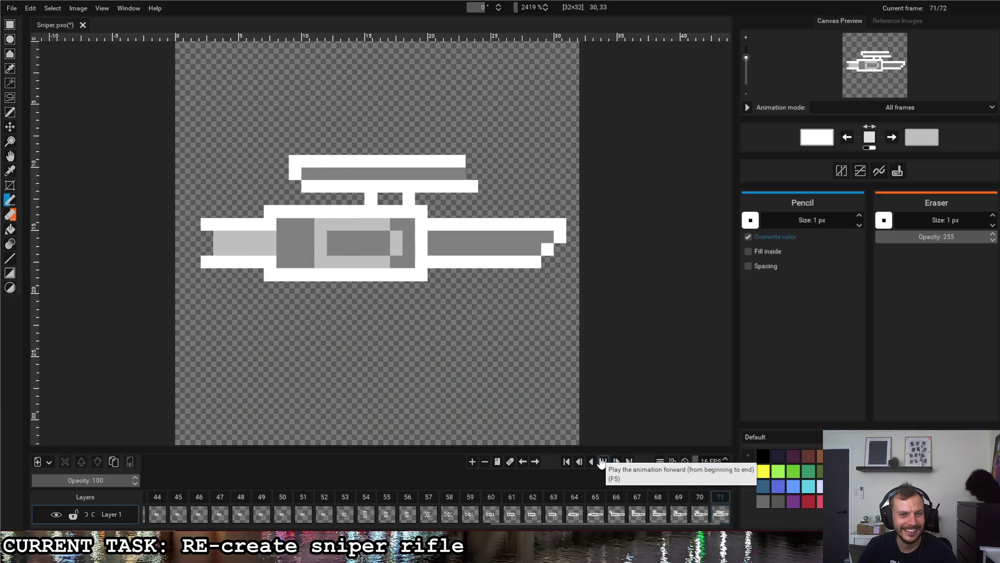
{"action": "scroll", "coordinate": [412, 517], "scroll_direction": "up", "scroll_amount": 5}
{"action": "left_click", "coordinate": [415, 515]}
{"action": "left_click", "coordinate": [609, 465]}
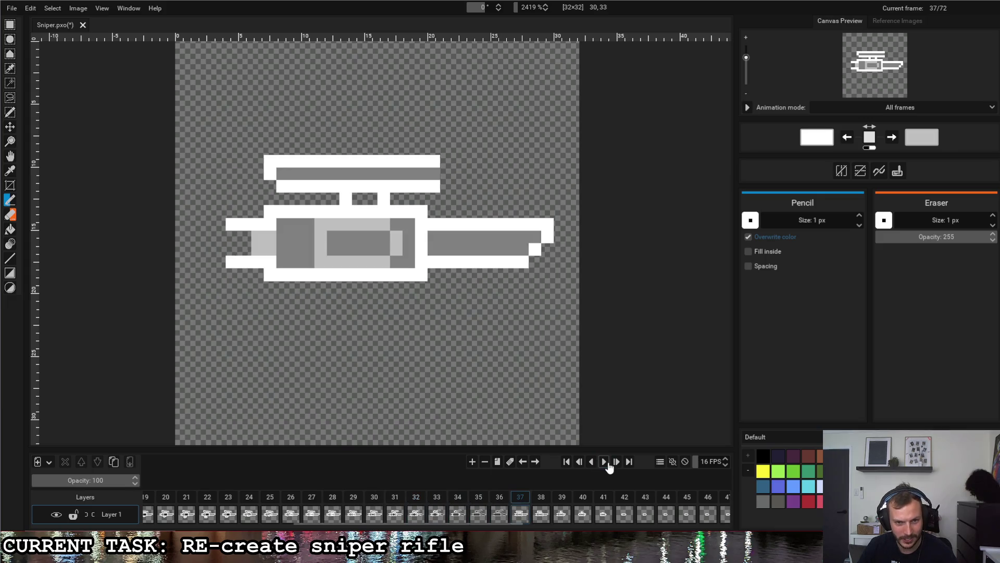
{"action": "left_click", "coordinate": [604, 462]}
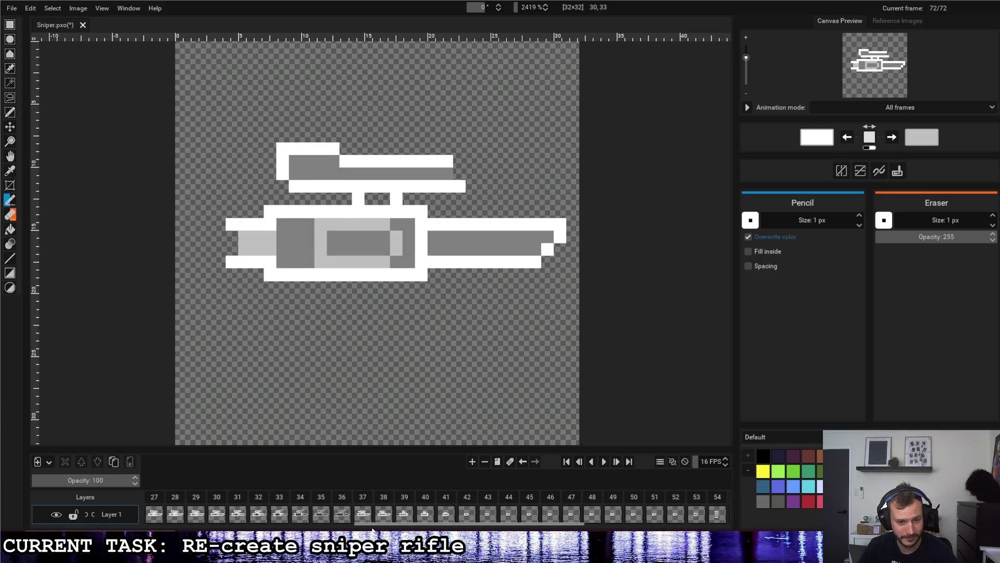
{"action": "left_click", "coordinate": [608, 467]}
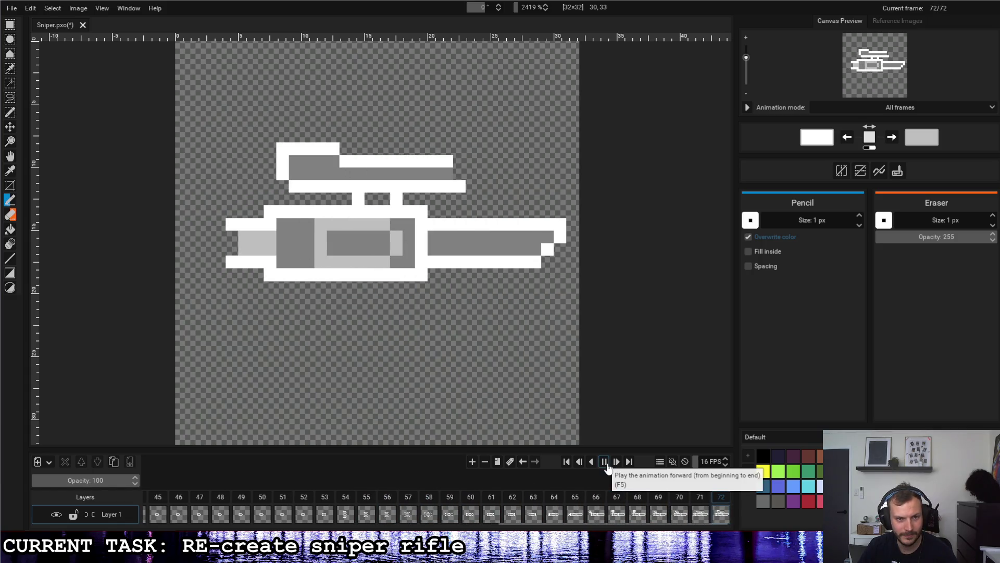
Play from frame 39 in reverse and forward, save Sniper.pxo, and exit fullscreen.
{"action": "left_click_drag", "start_coordinate": [521, 524], "coordinate": [386, 520]}
{"action": "left_click", "coordinate": [391, 498]}
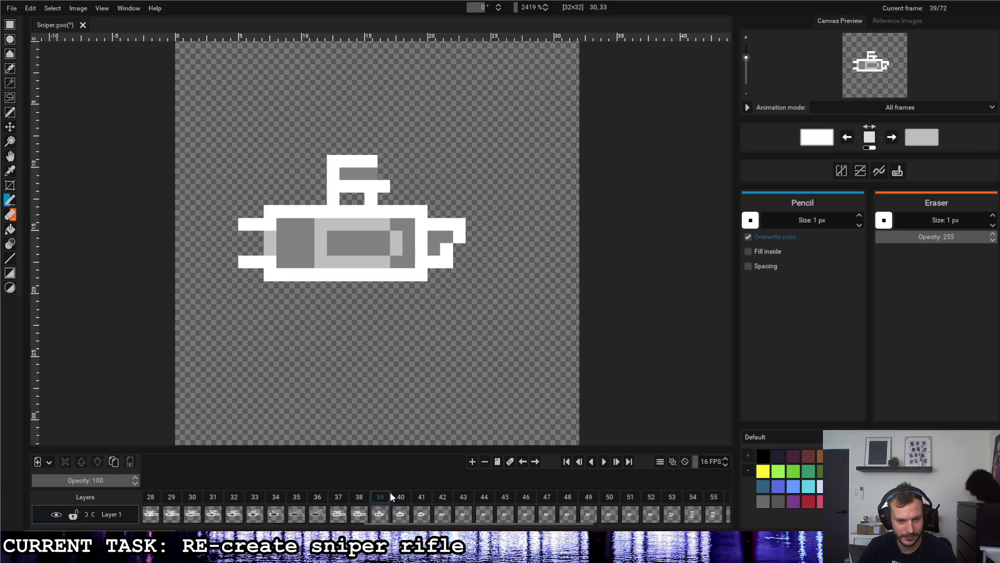
{"action": "left_click", "coordinate": [603, 463]}
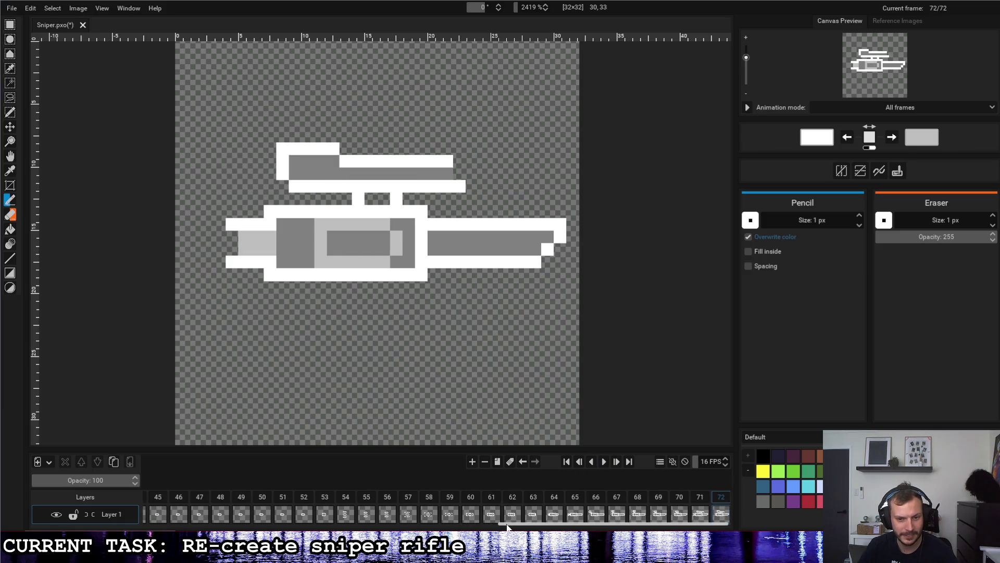
{"action": "left_click", "coordinate": [592, 462]}
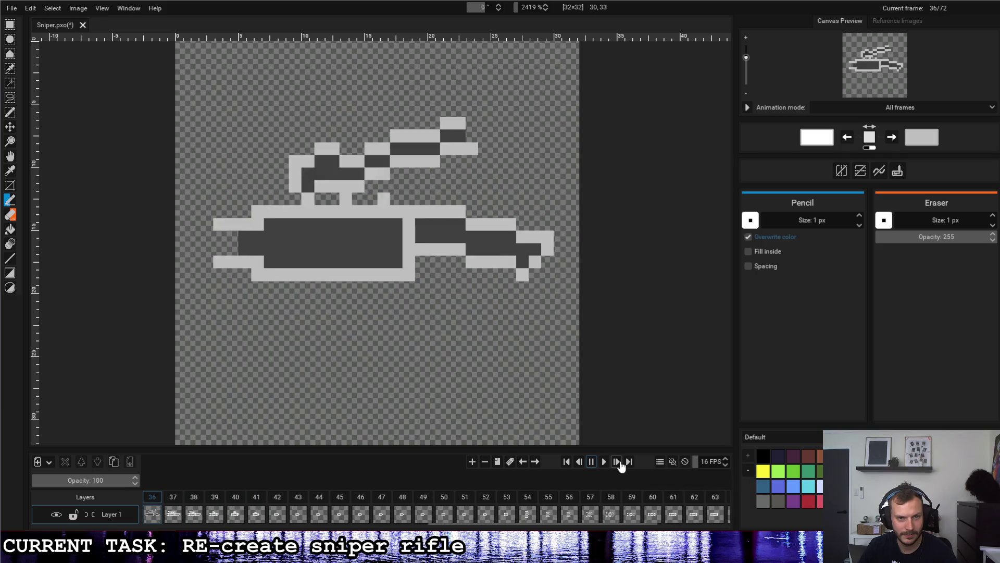
{"action": "left_click", "coordinate": [608, 464]}
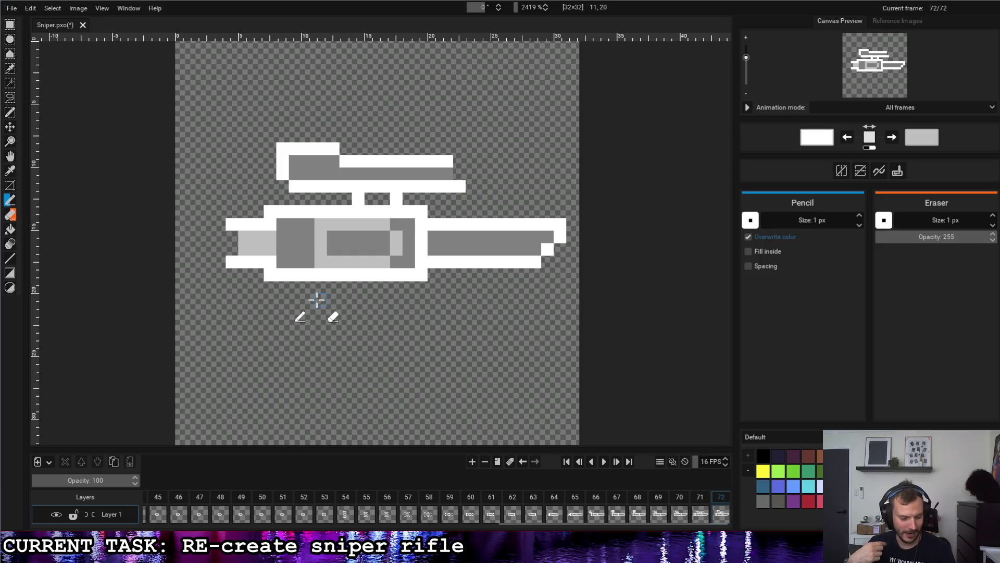
{"action": "key", "text": "ctrl+s"}
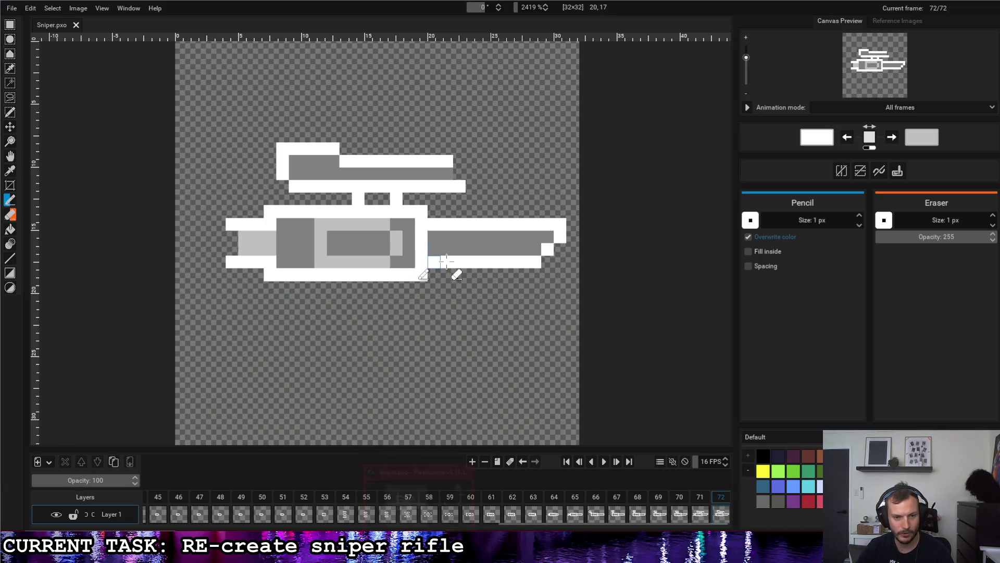
{"action": "key", "text": "shift+F11"}
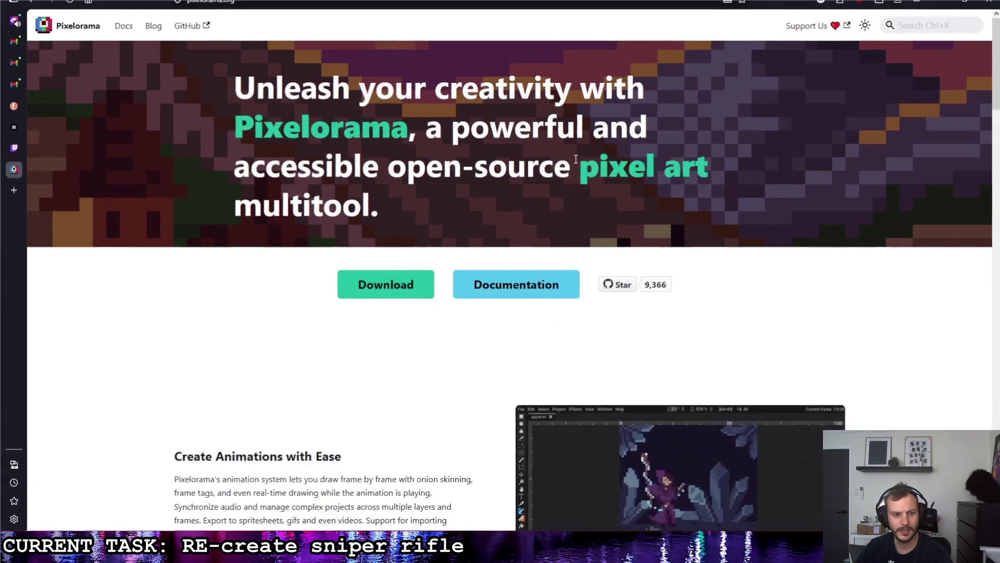
Scroll through the pixelorama.org homepage and open the Documentation's Introduction page.
{"action": "scroll", "coordinate": [547, 237], "scroll_direction": "down", "scroll_amount": 3}
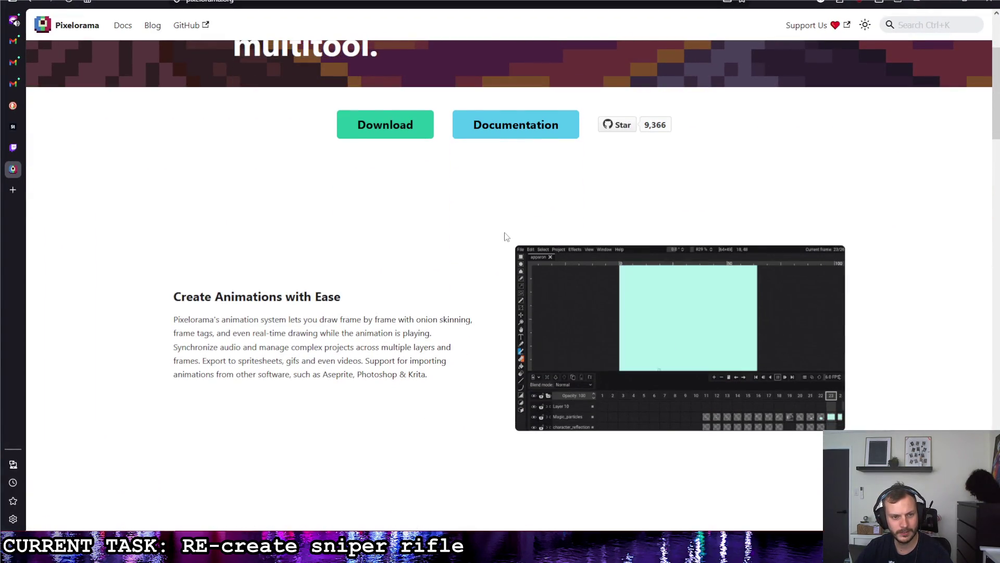
{"action": "scroll", "coordinate": [506, 236], "scroll_direction": "up", "scroll_amount": 3}
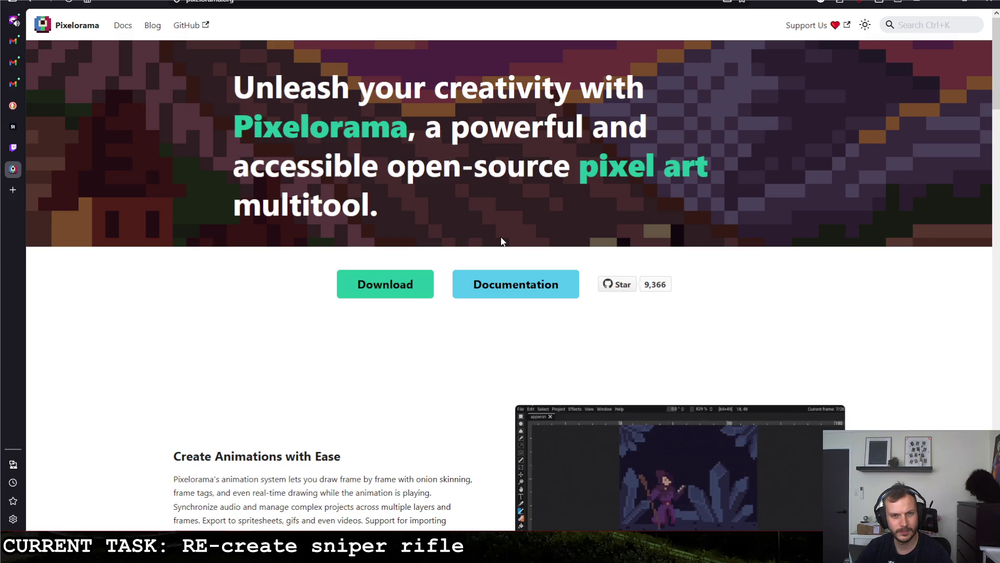
{"action": "scroll", "coordinate": [502, 240], "scroll_direction": "down", "scroll_amount": 9}
{"action": "scroll", "coordinate": [501, 241], "scroll_direction": "up", "scroll_amount": 7}
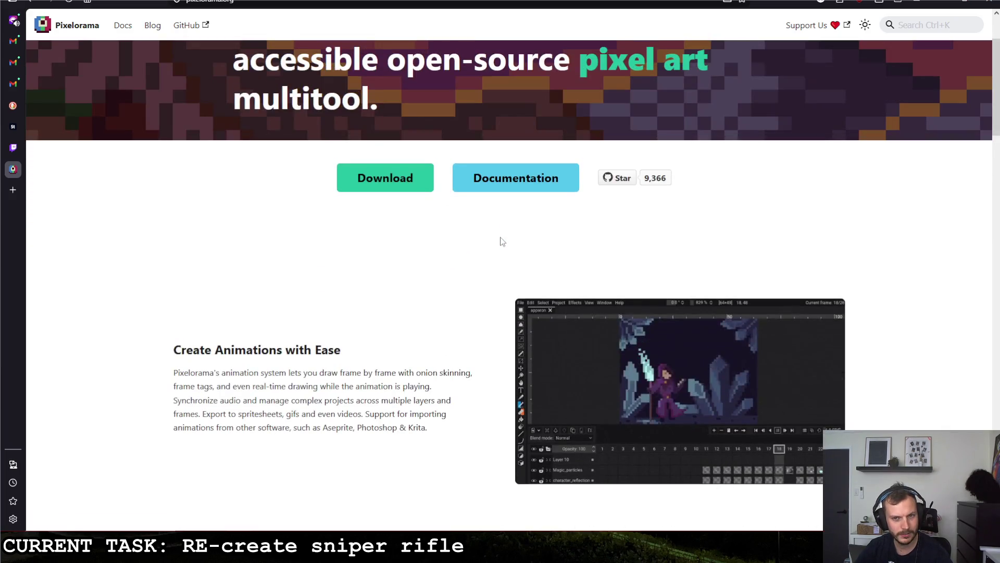
{"action": "scroll", "coordinate": [502, 241], "scroll_direction": "down", "scroll_amount": 5}
{"action": "scroll", "coordinate": [502, 239], "scroll_direction": "down", "scroll_amount": 2}
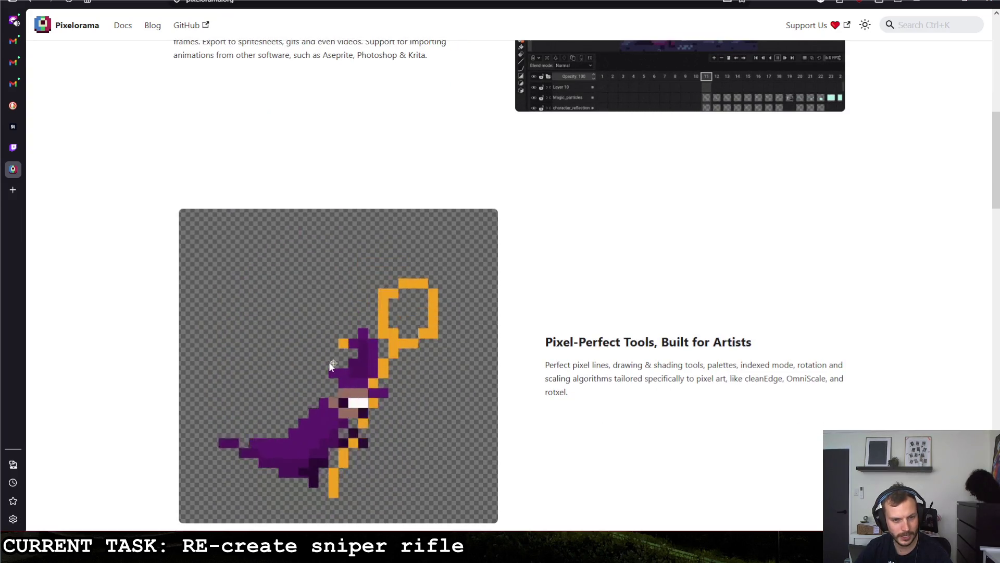
{"action": "scroll", "coordinate": [542, 301], "scroll_direction": "down", "scroll_amount": 10}
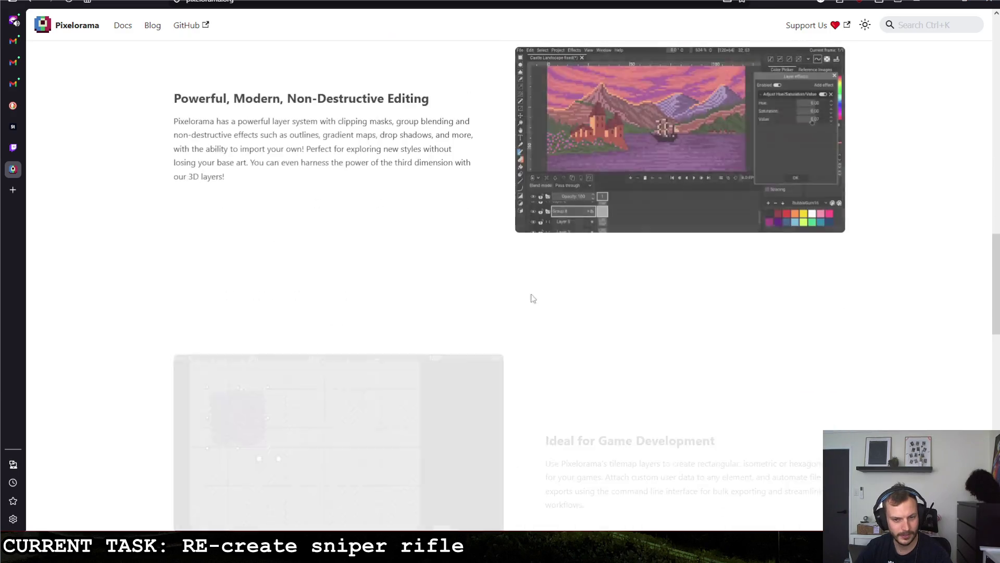
{"action": "scroll", "coordinate": [484, 297], "scroll_direction": "down", "scroll_amount": 4}
{"action": "scroll", "coordinate": [486, 289], "scroll_direction": "up", "scroll_amount": 6}
{"action": "scroll", "coordinate": [484, 294], "scroll_direction": "up", "scroll_amount": 8}
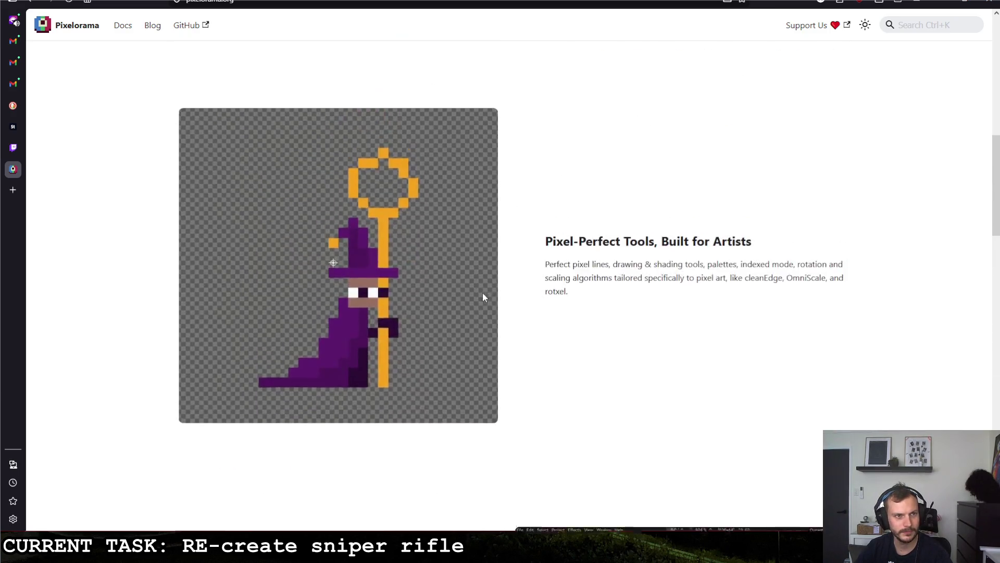
{"action": "scroll", "coordinate": [483, 293], "scroll_direction": "up", "scroll_amount": 5}
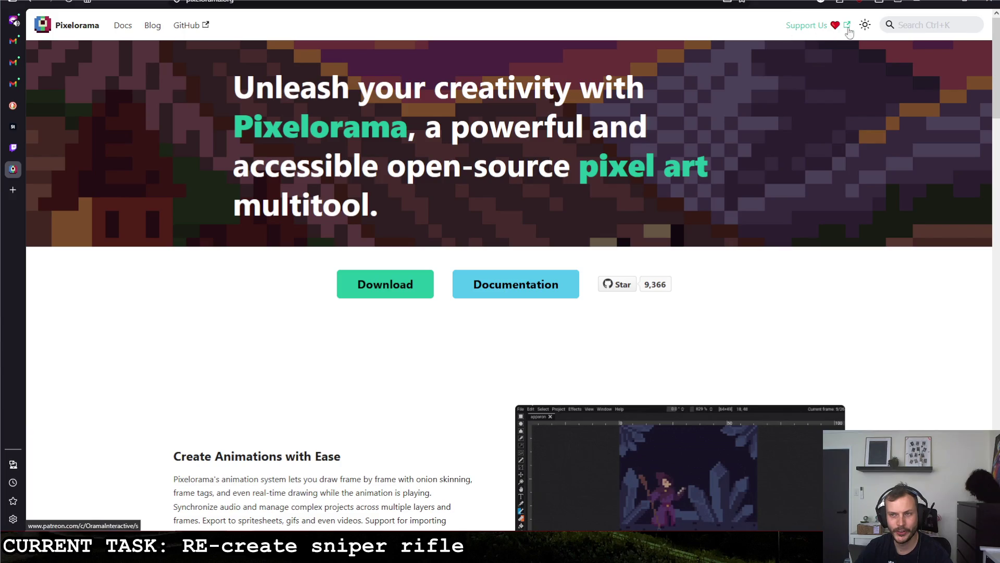
{"action": "left_click", "coordinate": [514, 292]}
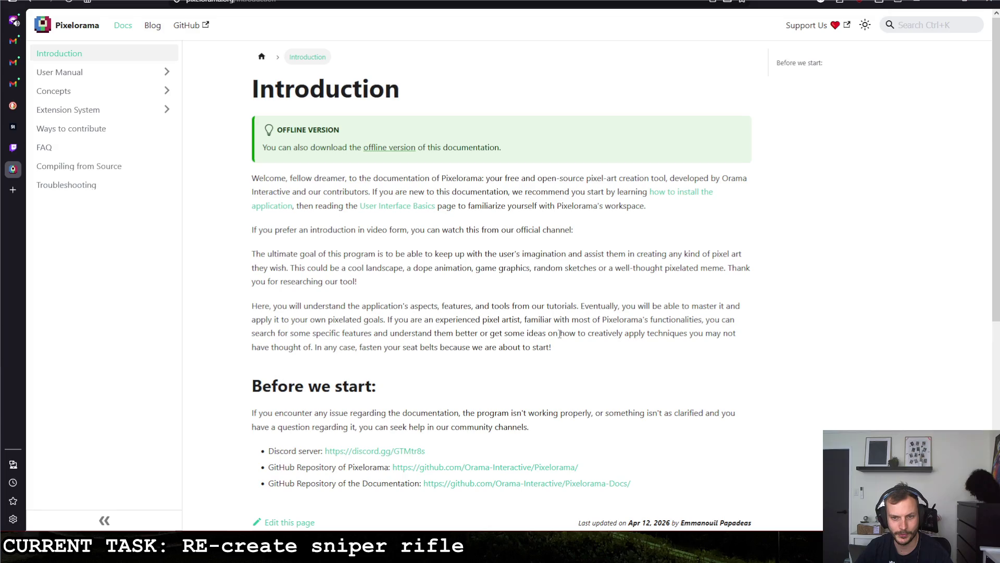
Expand User Manual and Extension System in the docs sidebar and open Extension Basics.
{"action": "scroll", "coordinate": [401, 359], "scroll_direction": "down", "scroll_amount": 3}
{"action": "scroll", "coordinate": [401, 359], "scroll_direction": "up", "scroll_amount": 3}
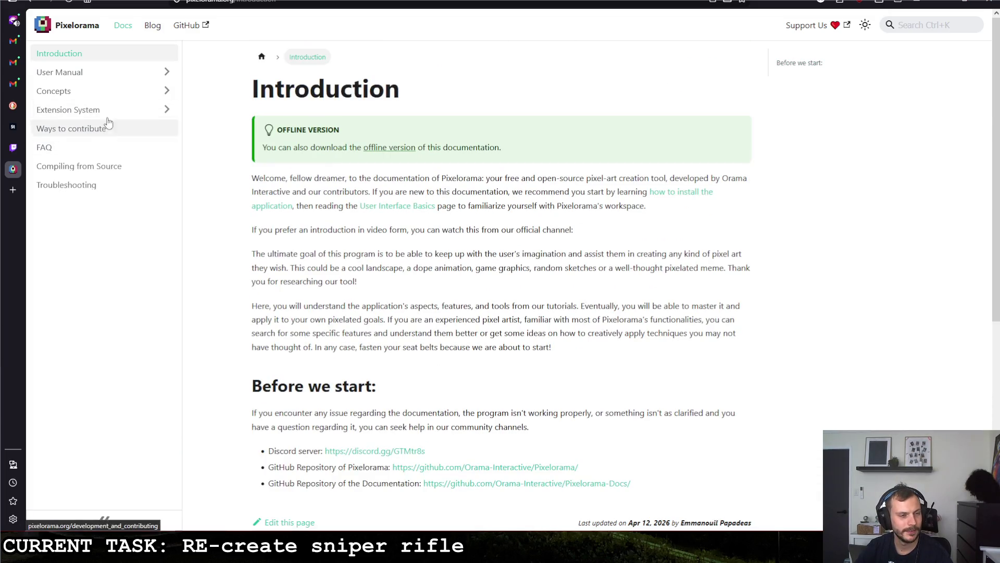
{"action": "left_click", "coordinate": [96, 74]}
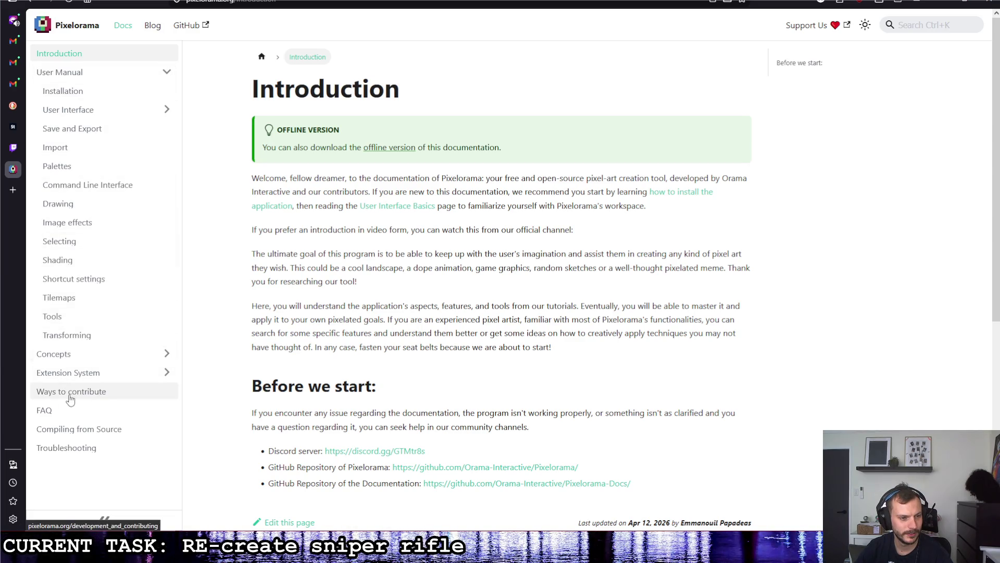
{"action": "left_click", "coordinate": [72, 375]}
{"action": "left_click", "coordinate": [75, 392]}
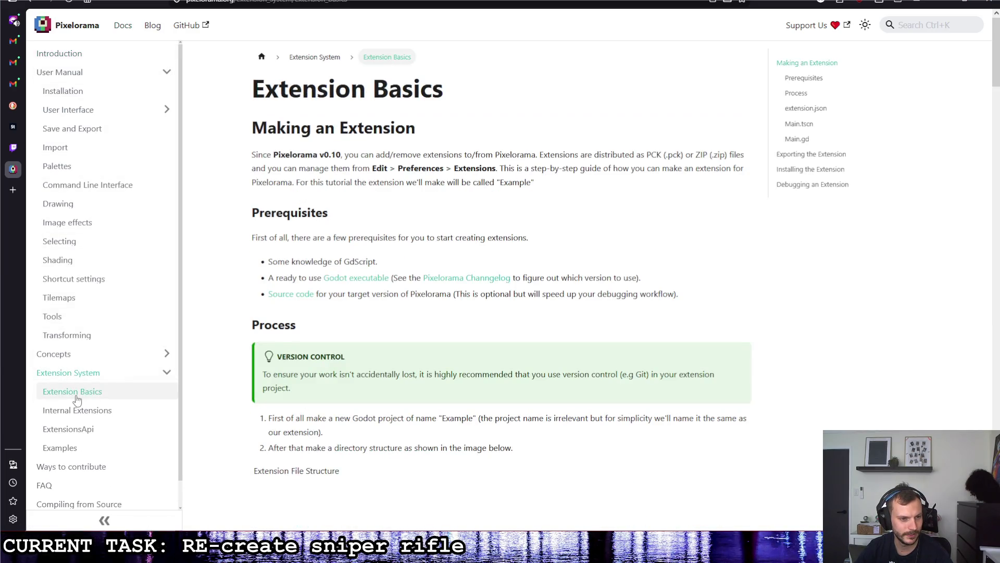
Read Extension Basics, highlight 'new Godot' in step 1, and return to the Pixelorama homepage.
{"action": "scroll", "coordinate": [371, 333], "scroll_direction": "down", "scroll_amount": 3}
{"action": "scroll", "coordinate": [359, 335], "scroll_direction": "down", "scroll_amount": 4}
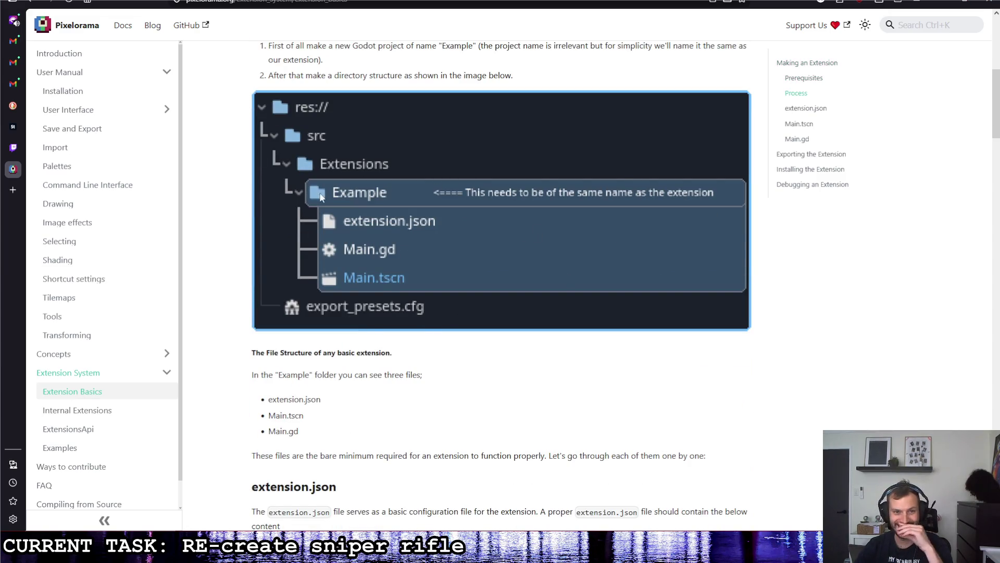
{"action": "scroll", "coordinate": [443, 271], "scroll_direction": "up", "scroll_amount": 3}
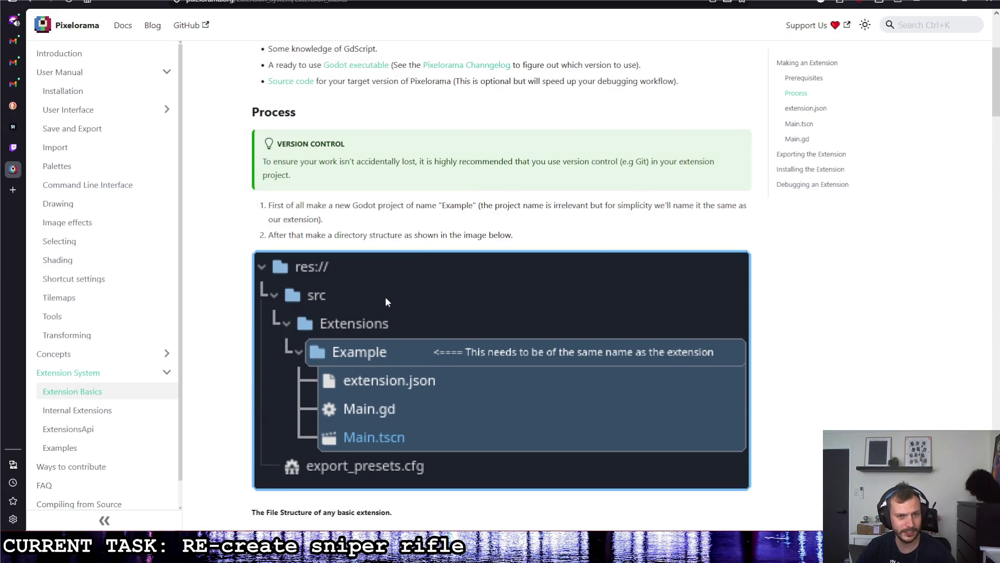
{"action": "left_click_drag", "start_coordinate": [336, 206], "coordinate": [377, 206]}
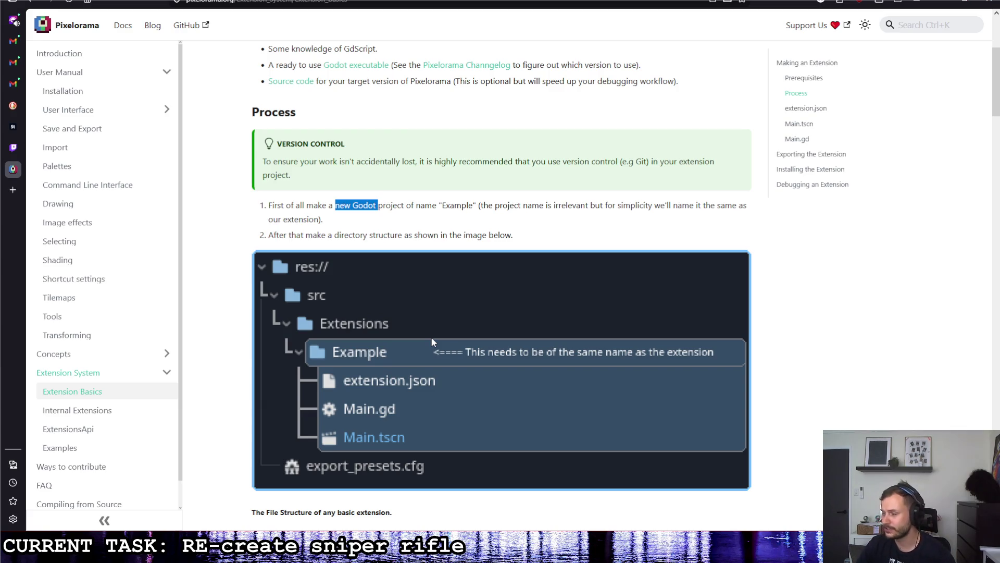
{"action": "scroll", "coordinate": [396, 302], "scroll_direction": "up", "scroll_amount": 4}
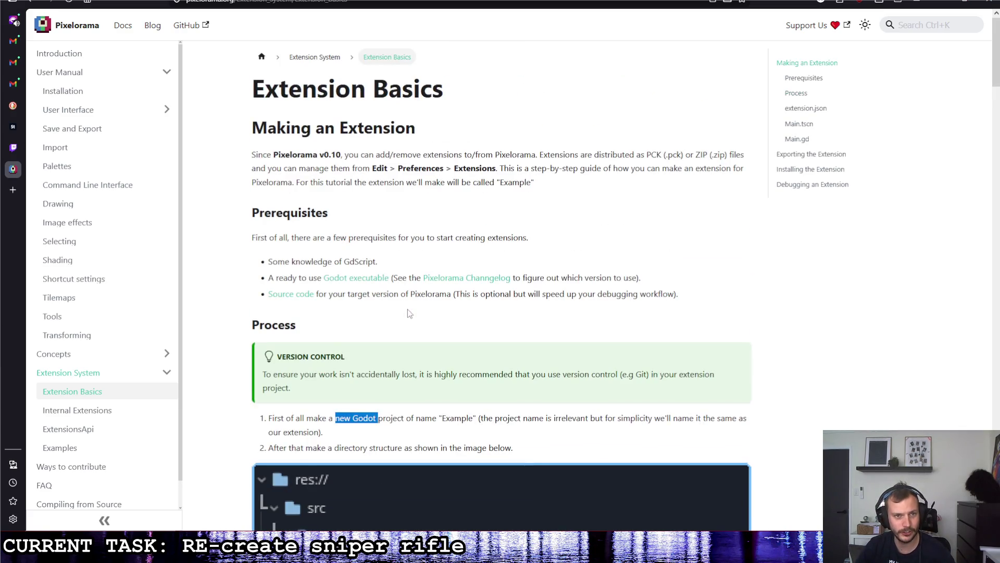
{"action": "left_click", "coordinate": [61, 29]}
{"action": "scroll", "coordinate": [599, 271], "scroll_direction": "down", "scroll_amount": 2}
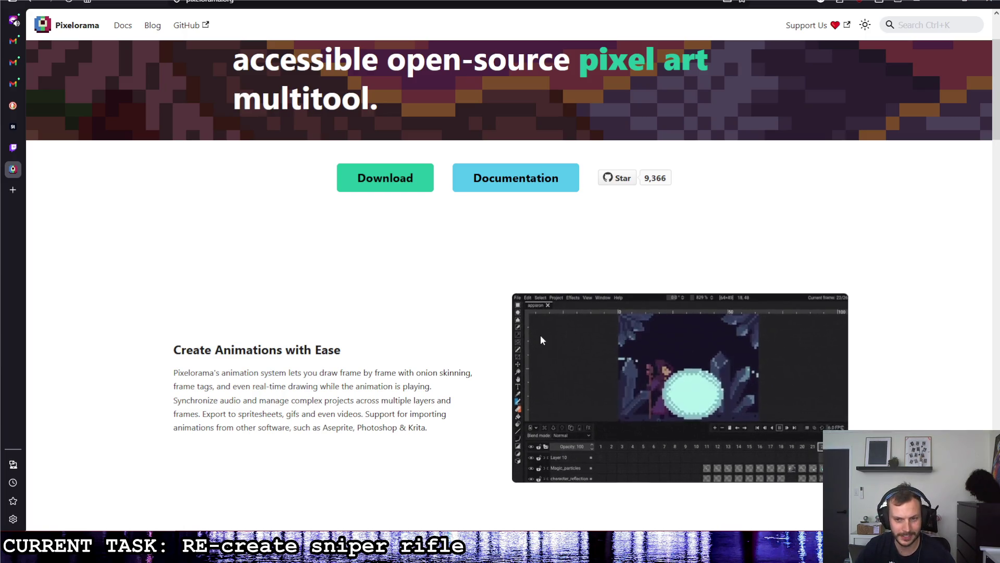
Scroll down the pixelorama.org homepage to its footer.
{"action": "scroll", "coordinate": [540, 334], "scroll_direction": "down", "scroll_amount": 20}
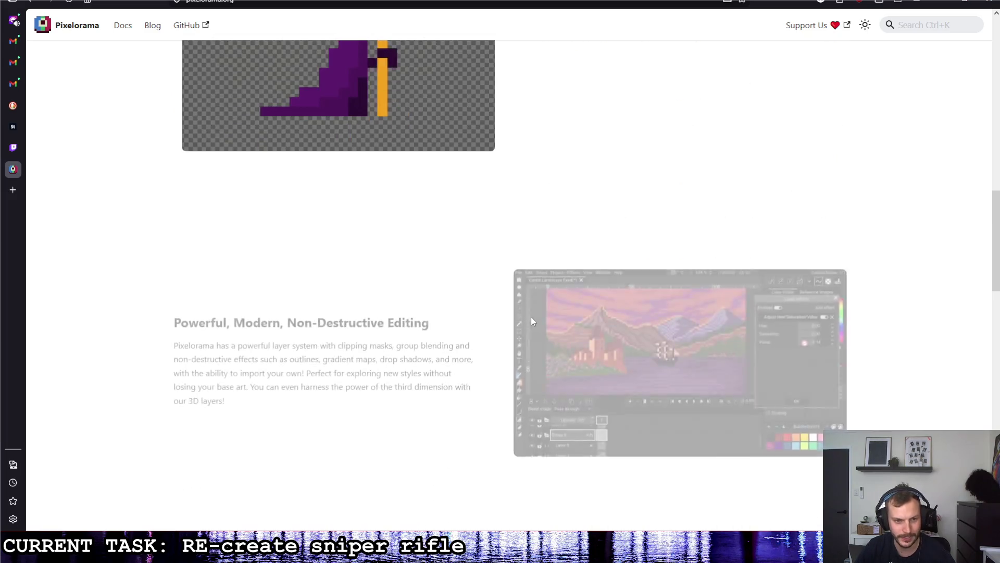
{"action": "scroll", "coordinate": [530, 316], "scroll_direction": "down", "scroll_amount": 5}
{"action": "scroll", "coordinate": [530, 317], "scroll_direction": "up", "scroll_amount": 5}
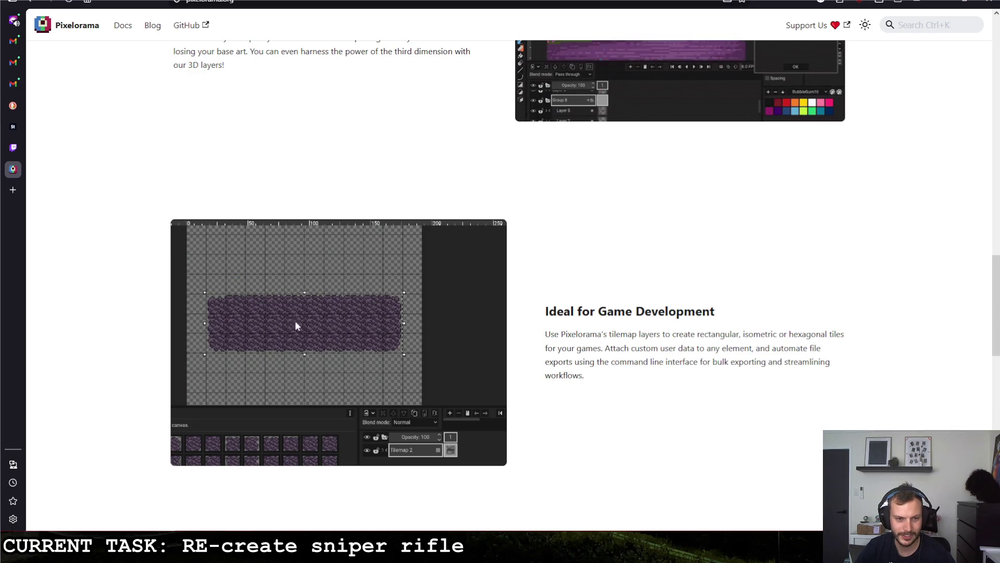
{"action": "scroll", "coordinate": [577, 362], "scroll_direction": "down", "scroll_amount": 6}
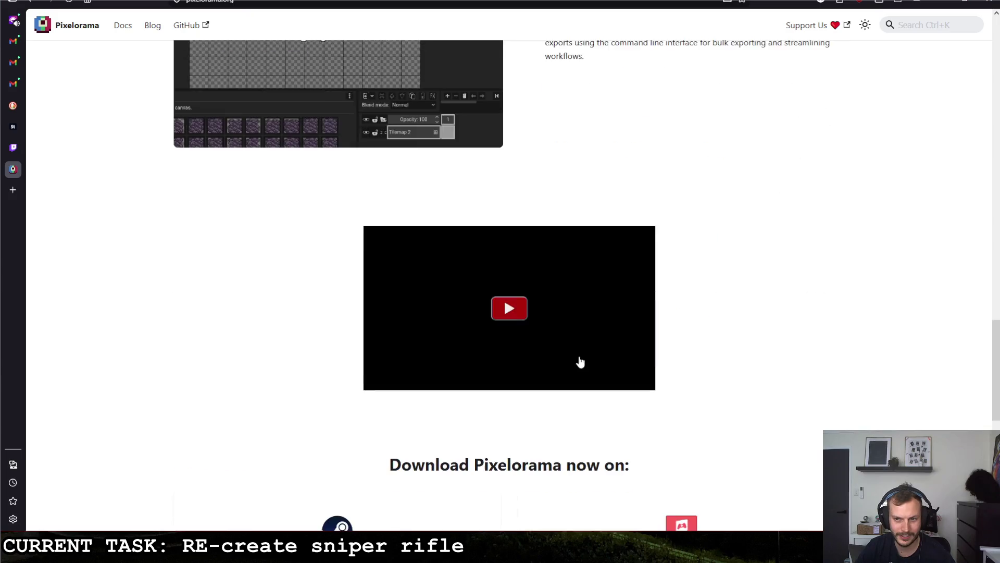
{"action": "scroll", "coordinate": [577, 363], "scroll_direction": "down", "scroll_amount": 4}
{"action": "scroll", "coordinate": [561, 385], "scroll_direction": "down", "scroll_amount": 5}
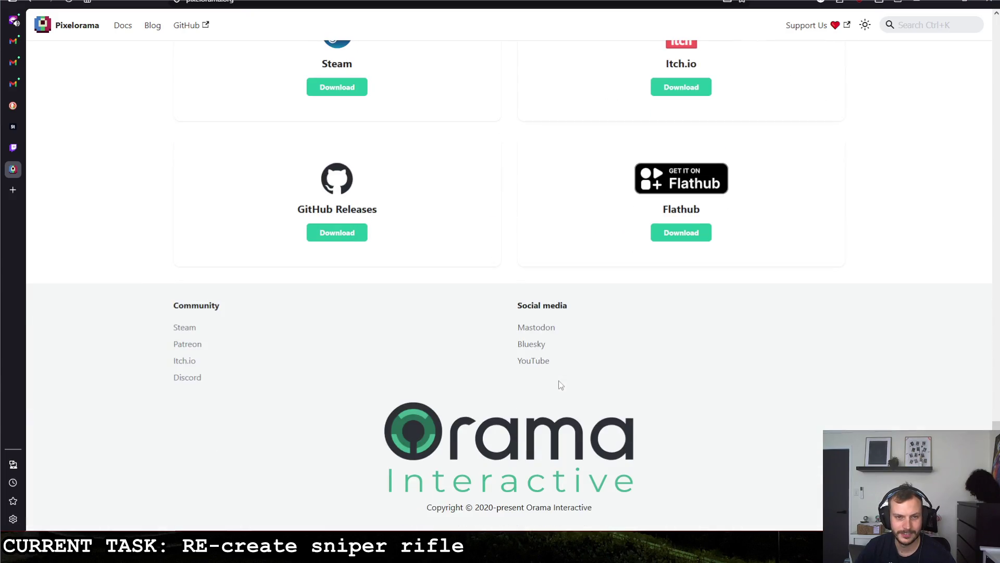
Scroll back up, highlight 'Pixelorama' in the headline, then bring Pixelorama back maximised.
{"action": "scroll", "coordinate": [559, 384], "scroll_direction": "up", "scroll_amount": 5}
{"action": "scroll", "coordinate": [538, 389], "scroll_direction": "up", "scroll_amount": 10}
{"action": "scroll", "coordinate": [496, 404], "scroll_direction": "up", "scroll_amount": 10}
{"action": "scroll", "coordinate": [480, 410], "scroll_direction": "up", "scroll_amount": 5}
{"action": "left_click_drag", "start_coordinate": [234, 127], "coordinate": [402, 134]}
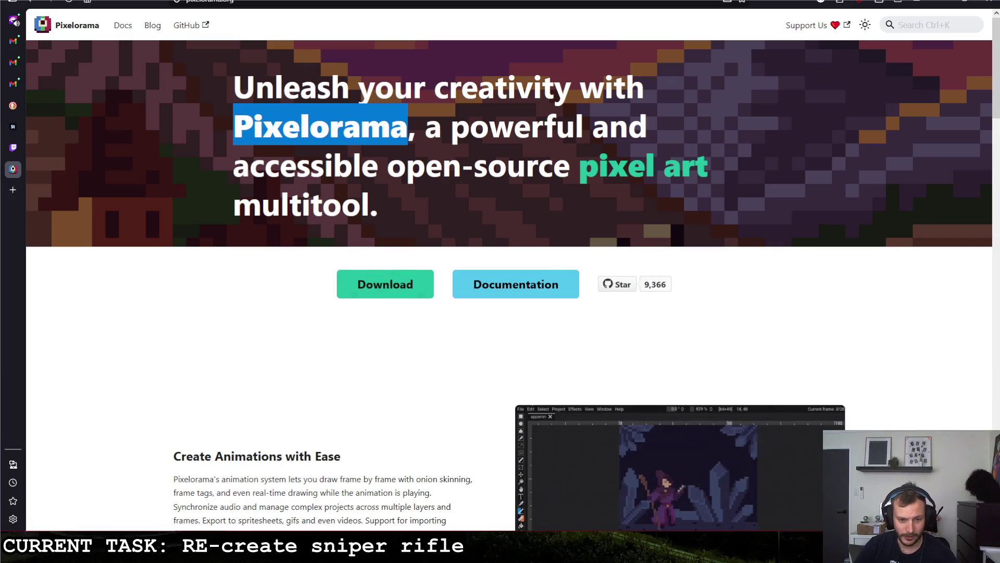
{"action": "key", "text": "alt+Tab"}
{"action": "key", "text": "super+Up"}
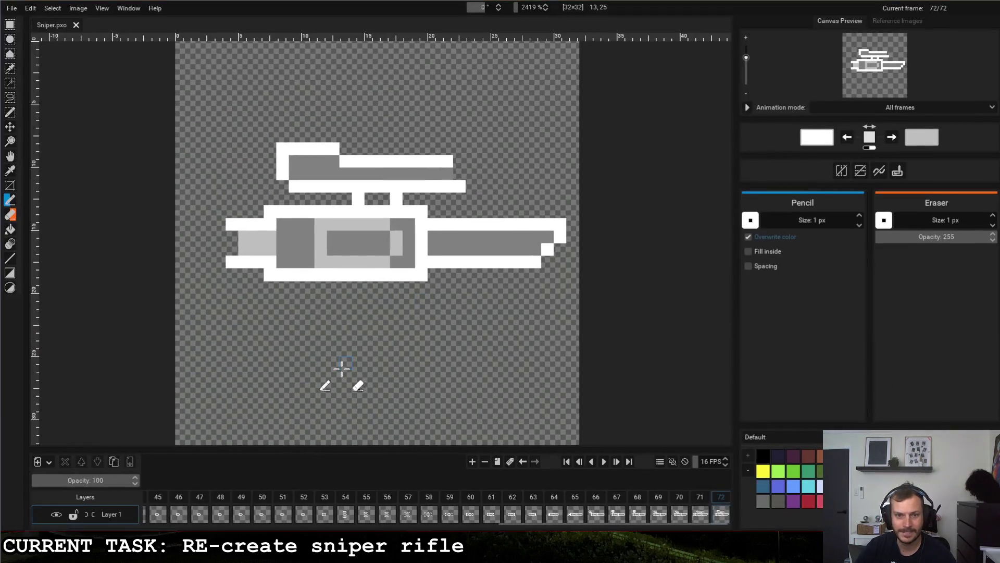
Replay the sniper rifle animation twice starting from frame 37.
{"action": "scroll", "coordinate": [521, 500], "scroll_direction": "up", "scroll_amount": 3}
{"action": "scroll", "coordinate": [485, 502], "scroll_direction": "up", "scroll_amount": 3}
{"action": "left_click", "coordinate": [460, 500]}
{"action": "left_click", "coordinate": [604, 462]}
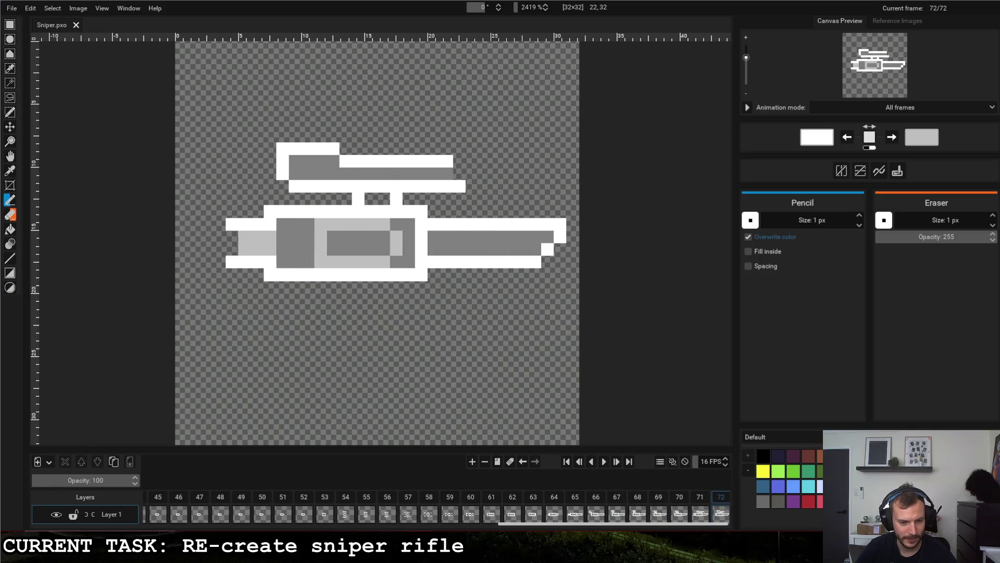
{"action": "mouse_move", "coordinate": [367, 552]}
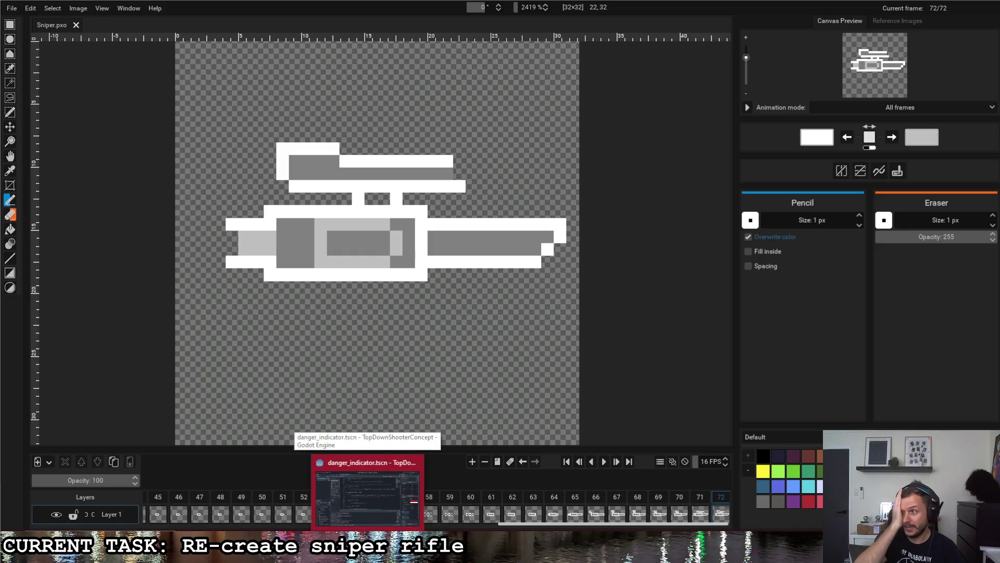
{"action": "left_click_drag", "start_coordinate": [539, 524], "coordinate": [366, 527]}
{"action": "left_click", "coordinate": [443, 496]}
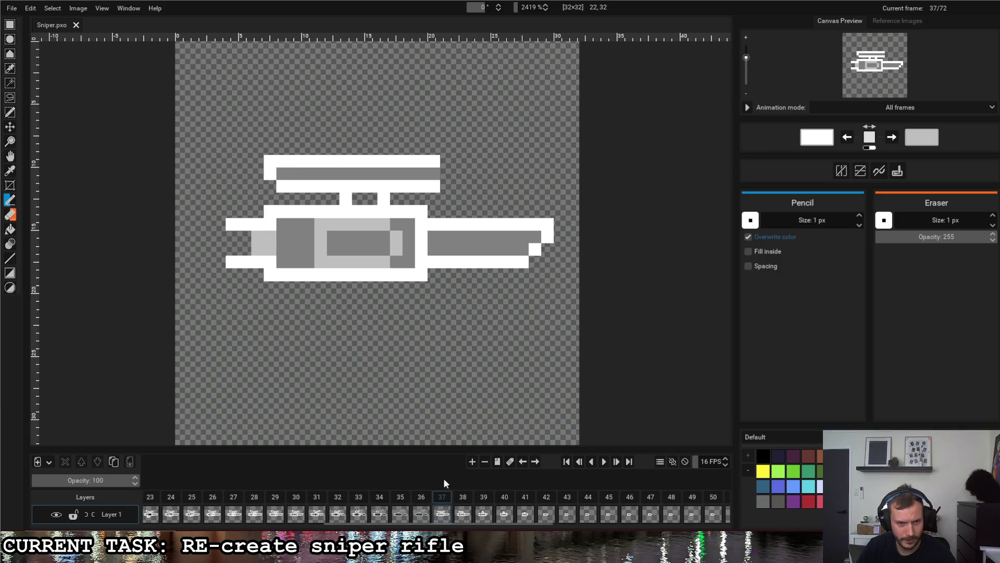
{"action": "left_click", "coordinate": [604, 463]}
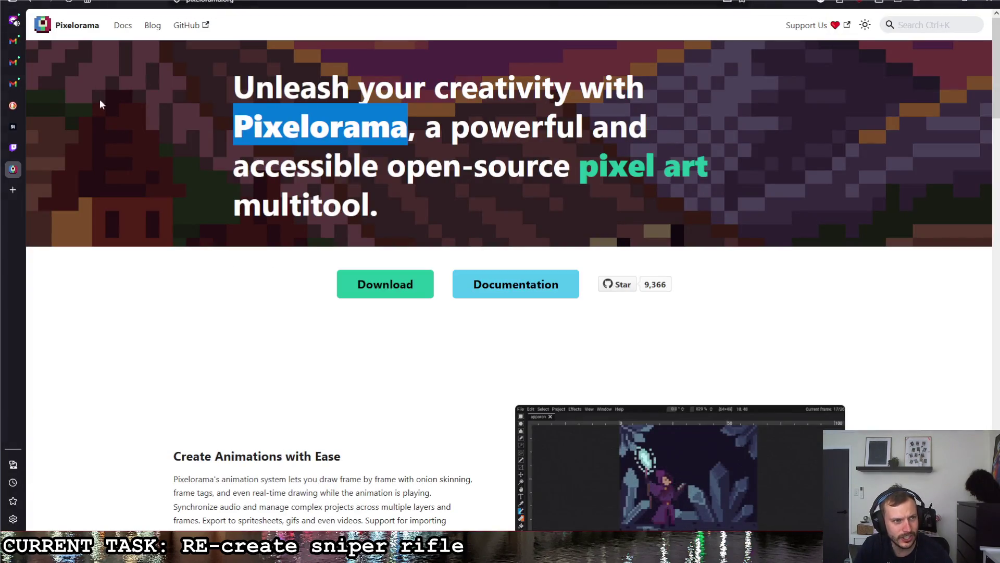
Search the web for 'free 2d pixel art software' in a new tab.
{"action": "key", "text": "ctrl+t"}
{"action": "type", "text": "free2"}
{"action": "key", "text": "BackSpace"}
{"action": "type", "text": "2d pixel art software"}
{"action": "key", "text": "Return"}
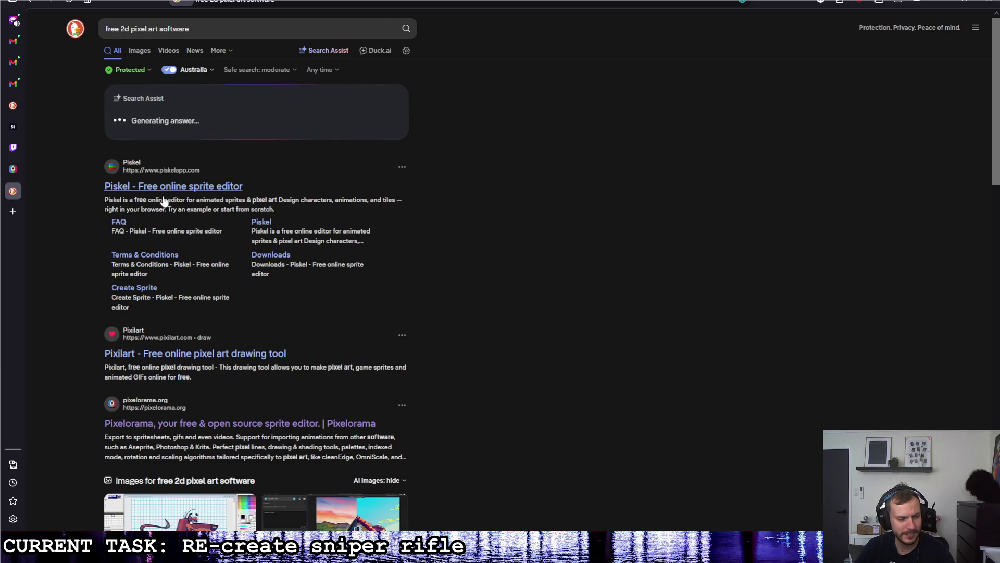
Search for 'godot' and open the Godot Engine website's Showcase page.
{"action": "scroll", "coordinate": [252, 404], "scroll_direction": "down", "scroll_amount": 1}
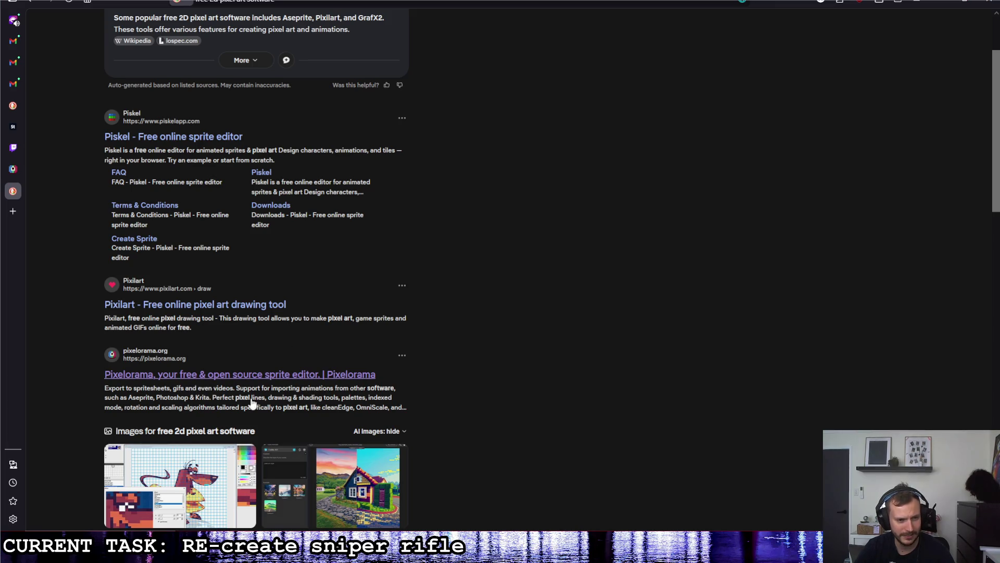
{"action": "scroll", "coordinate": [197, 384], "scroll_direction": "up", "scroll_amount": 3}
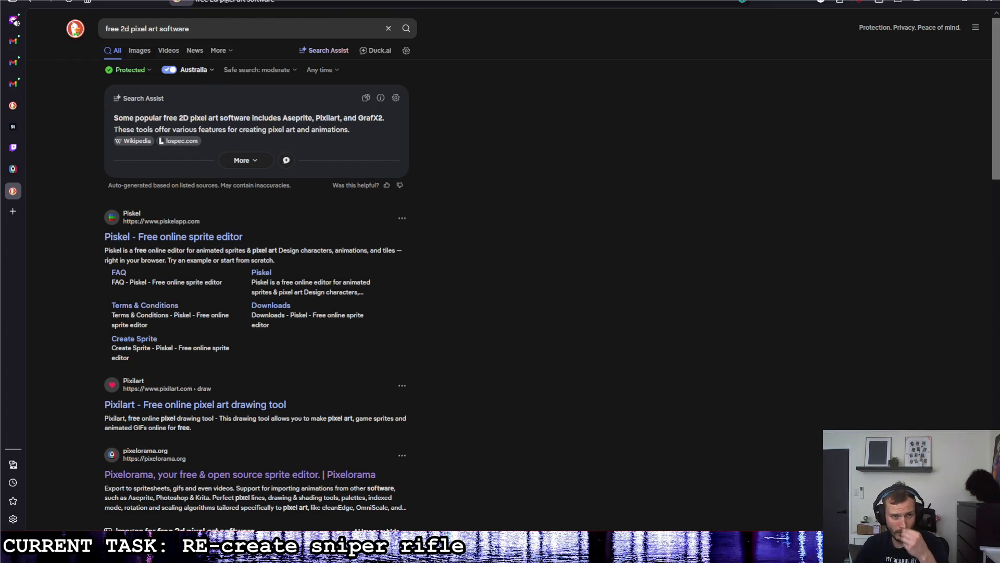
{"action": "left_click", "coordinate": [224, 4]}
{"action": "type", "text": "godot"}
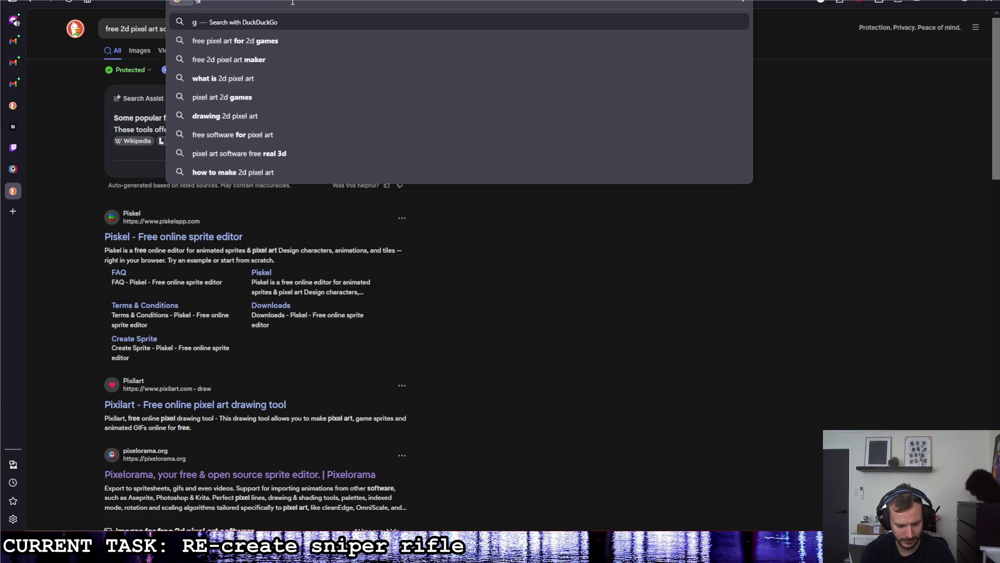
{"action": "key", "text": "Return"}
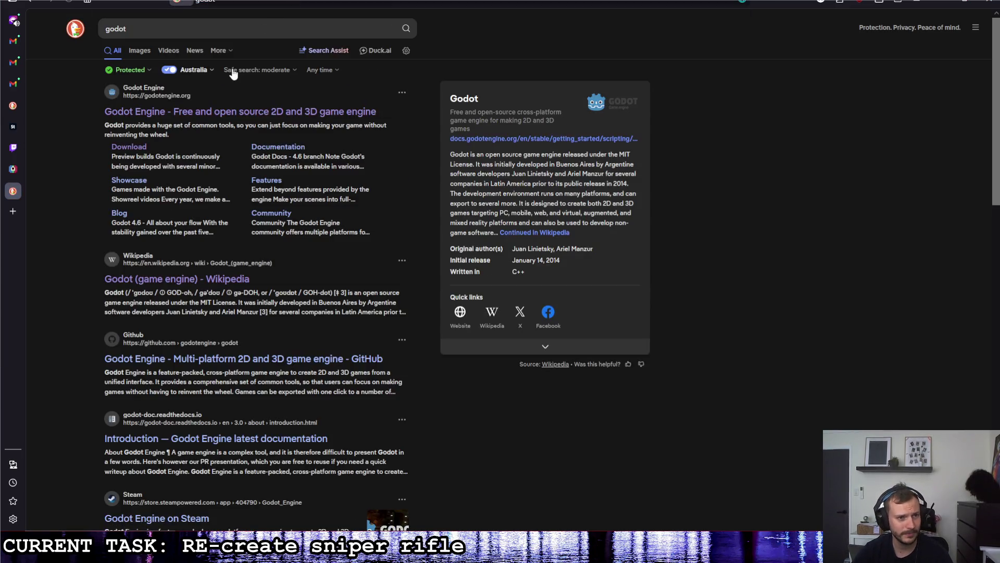
{"action": "left_click", "coordinate": [275, 157]}
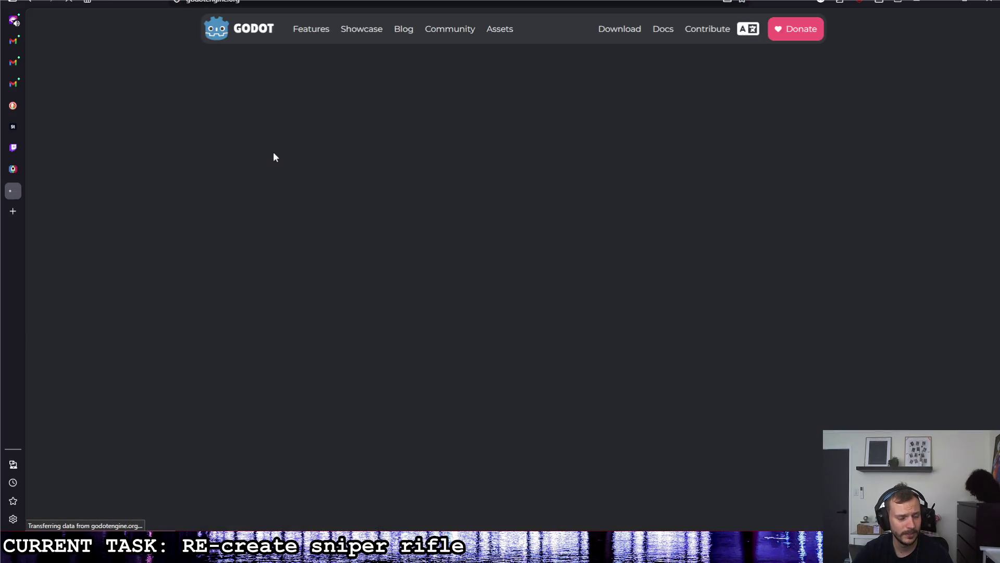
{"action": "left_click", "coordinate": [365, 30]}
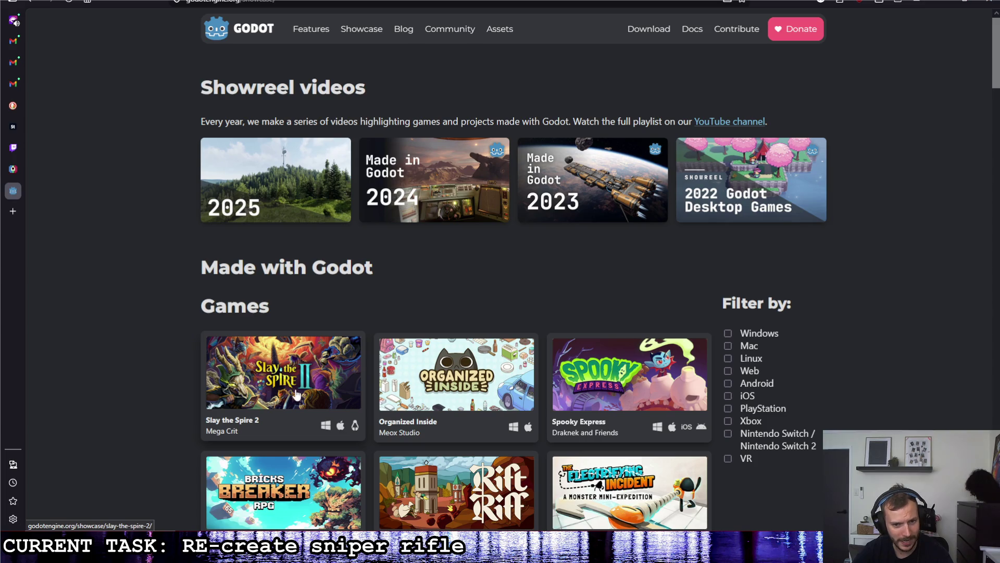
Scroll past the game cards down to the Apps & Tools section listing Pixelorama.
{"action": "scroll", "coordinate": [295, 395], "scroll_direction": "down", "scroll_amount": 2}
{"action": "scroll", "coordinate": [156, 358], "scroll_direction": "down", "scroll_amount": 1}
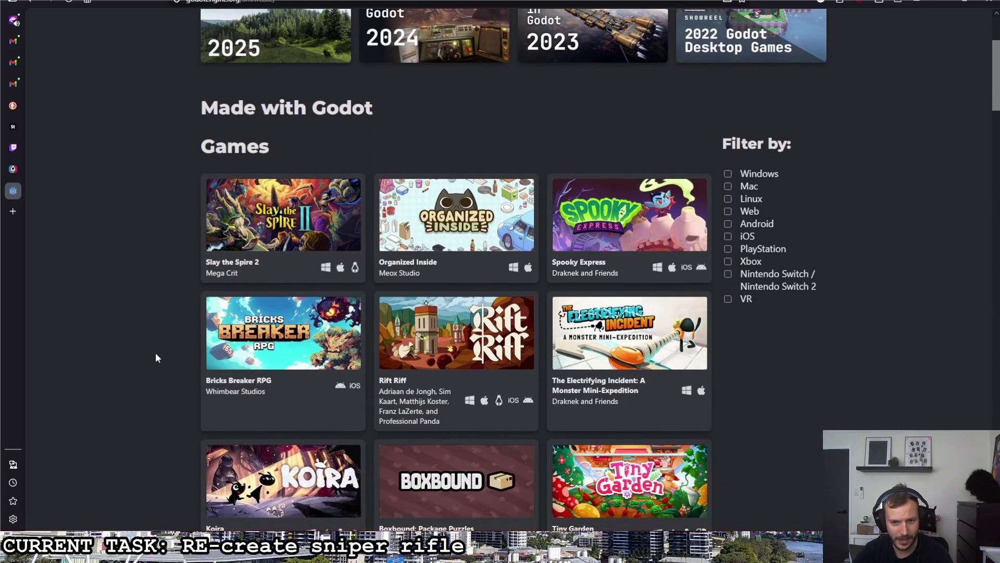
{"action": "scroll", "coordinate": [156, 353], "scroll_direction": "down", "scroll_amount": 1}
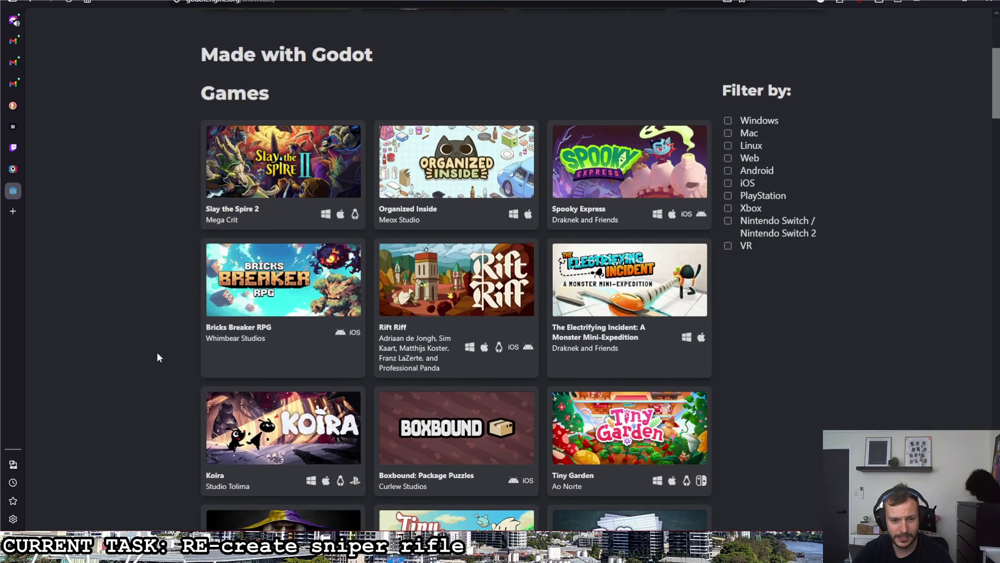
{"action": "scroll", "coordinate": [158, 353], "scroll_direction": "down", "scroll_amount": 3}
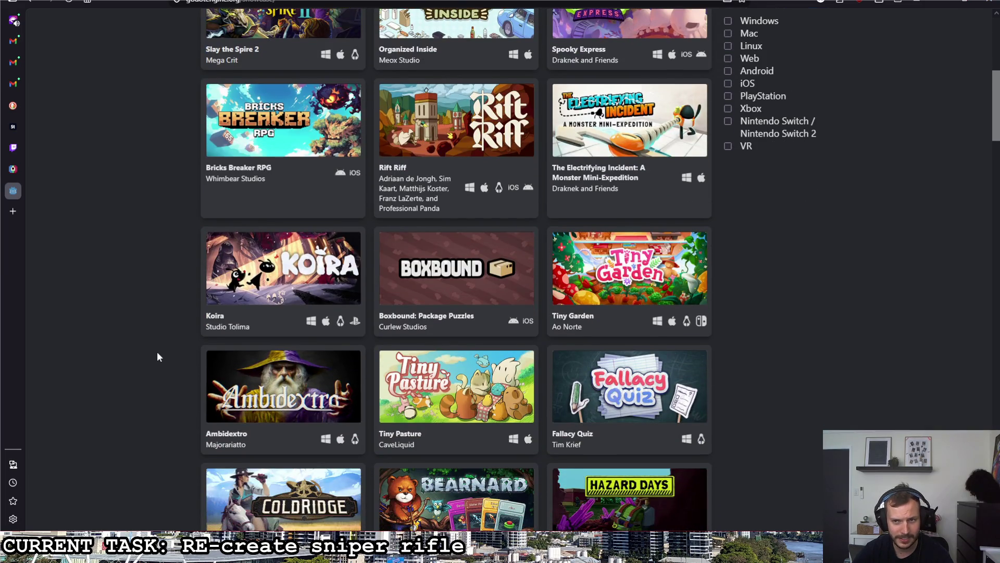
{"action": "scroll", "coordinate": [157, 356], "scroll_direction": "down", "scroll_amount": 3}
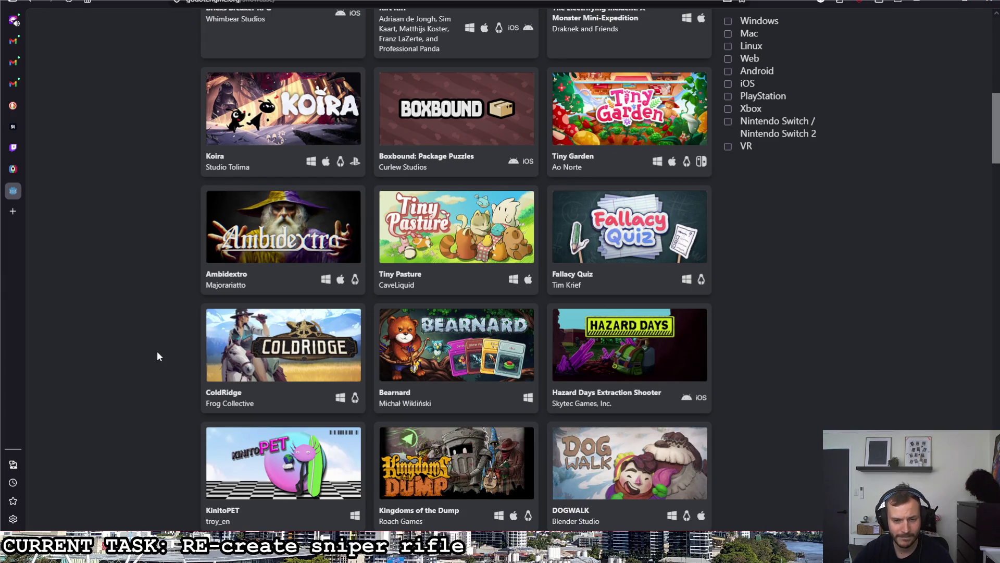
{"action": "scroll", "coordinate": [159, 356], "scroll_direction": "down", "scroll_amount": 1}
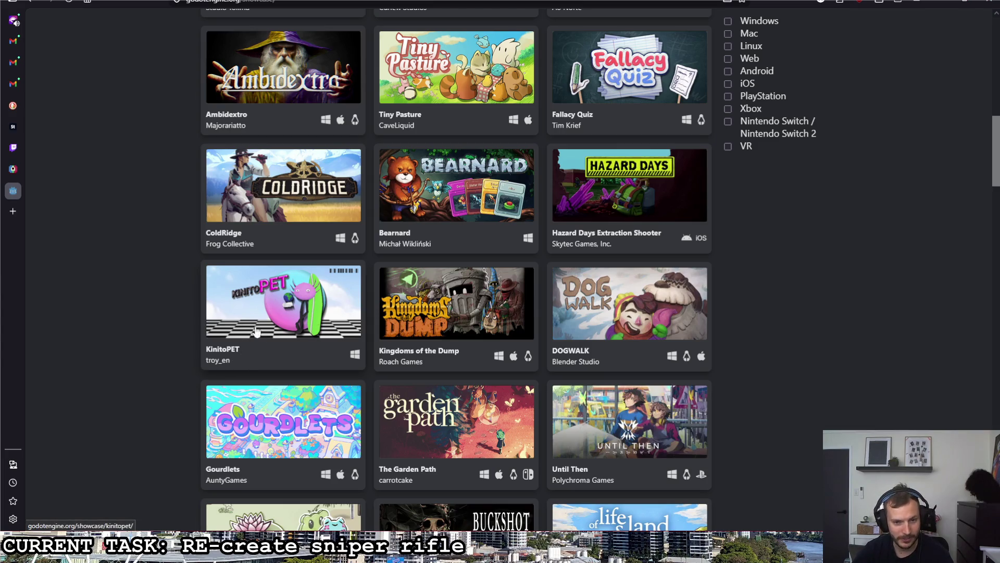
{"action": "scroll", "coordinate": [771, 356], "scroll_direction": "down", "scroll_amount": 3}
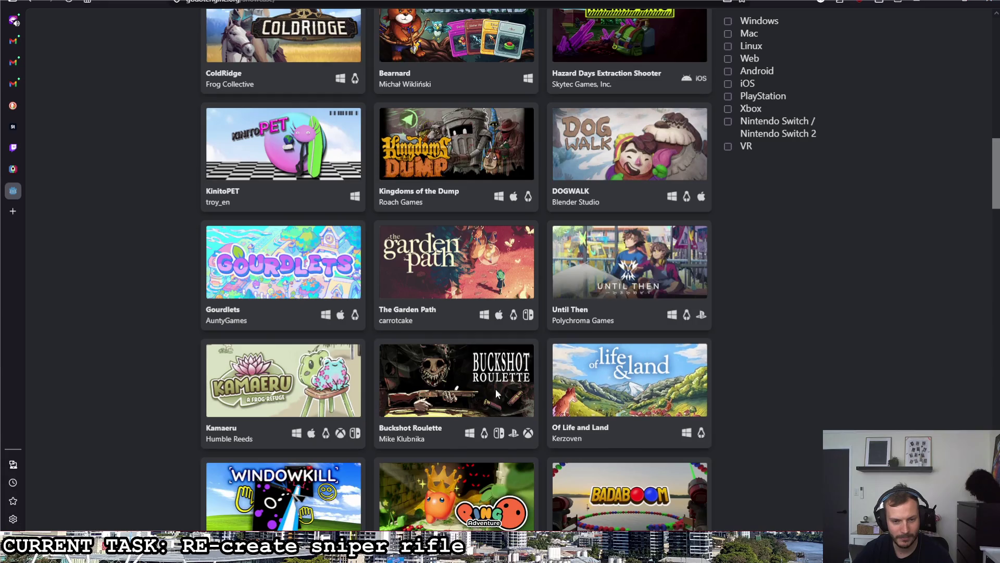
{"action": "scroll", "coordinate": [800, 333], "scroll_direction": "down", "scroll_amount": 2}
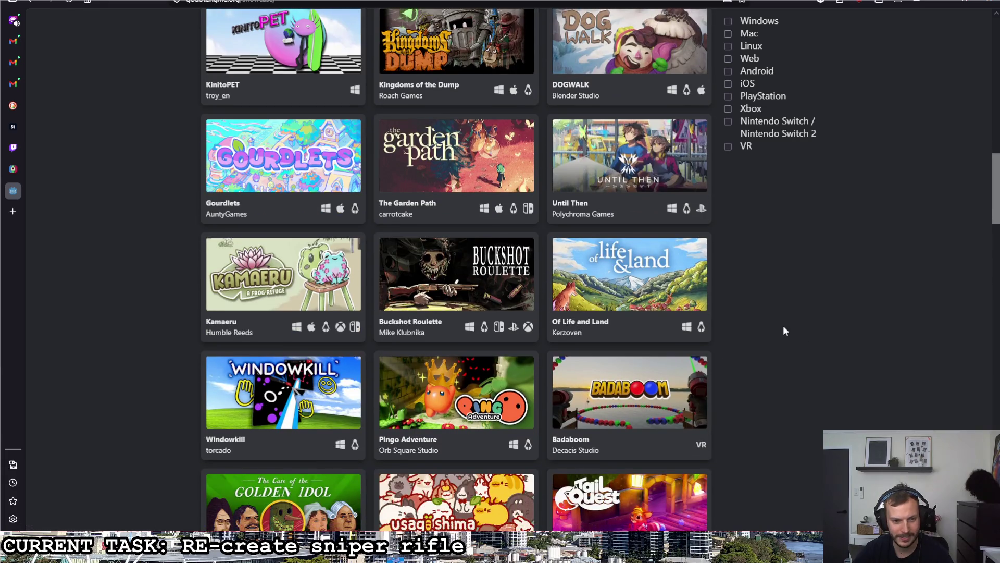
{"action": "scroll", "coordinate": [784, 328], "scroll_direction": "down", "scroll_amount": 2}
{"action": "scroll", "coordinate": [784, 326], "scroll_direction": "down", "scroll_amount": 1}
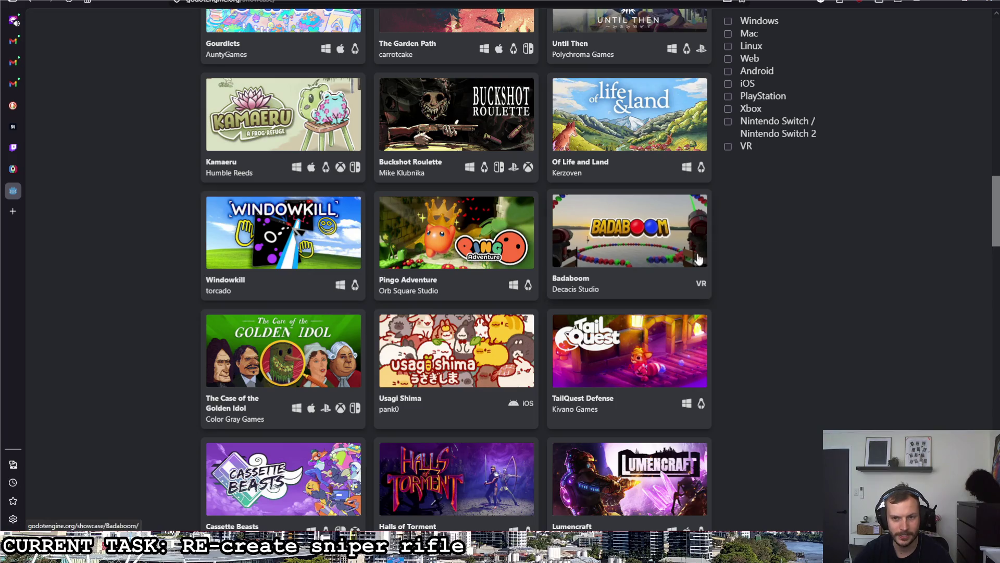
{"action": "scroll", "coordinate": [790, 310], "scroll_direction": "down", "scroll_amount": 1}
{"action": "scroll", "coordinate": [784, 308], "scroll_direction": "down", "scroll_amount": 1}
{"action": "scroll", "coordinate": [776, 304], "scroll_direction": "down", "scroll_amount": 1}
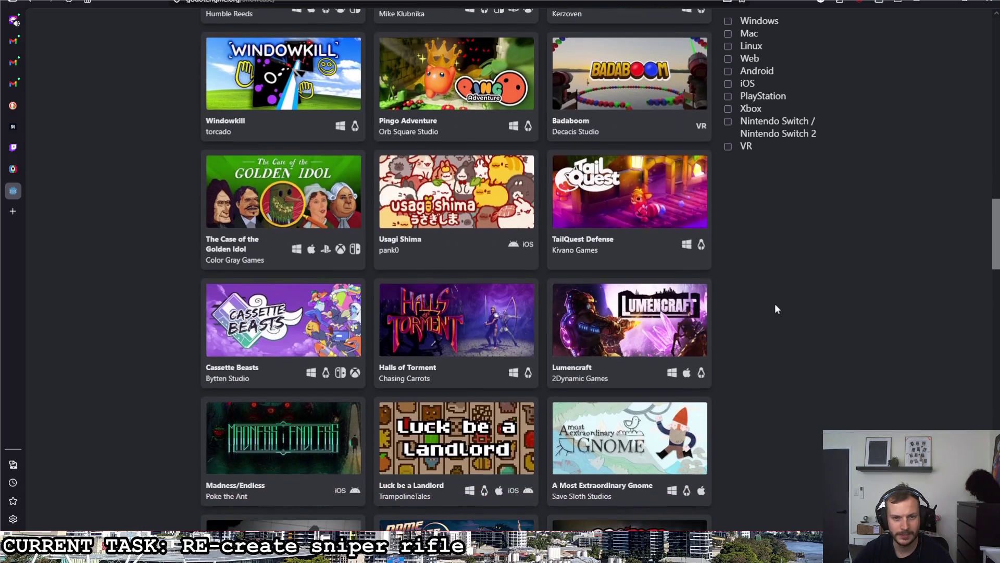
{"action": "scroll", "coordinate": [762, 298], "scroll_direction": "down", "scroll_amount": 2}
{"action": "scroll", "coordinate": [596, 339], "scroll_direction": "down", "scroll_amount": 1}
{"action": "scroll", "coordinate": [701, 330], "scroll_direction": "down", "scroll_amount": 1}
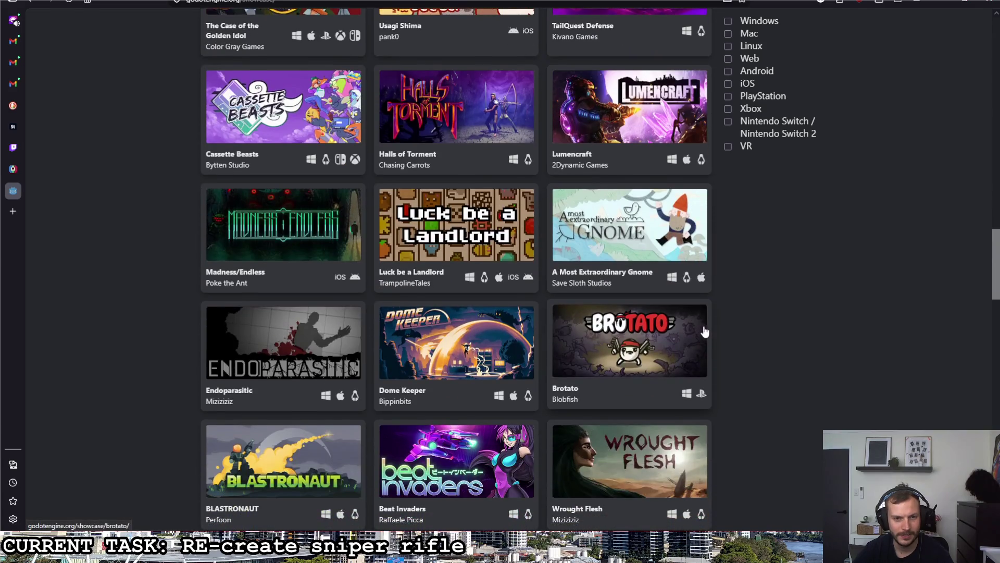
{"action": "scroll", "coordinate": [703, 326], "scroll_direction": "down", "scroll_amount": 1}
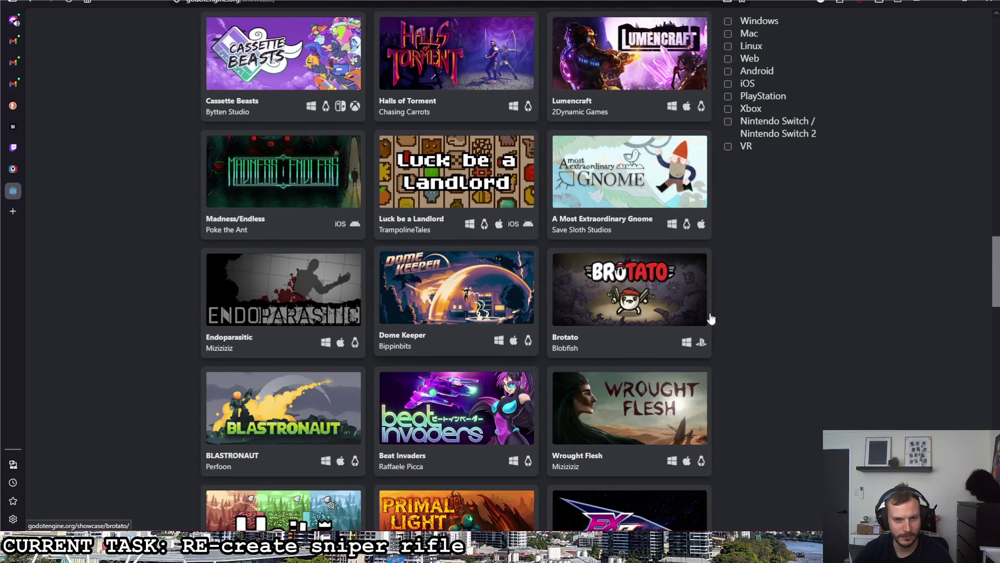
{"action": "scroll", "coordinate": [784, 307], "scroll_direction": "down", "scroll_amount": 2}
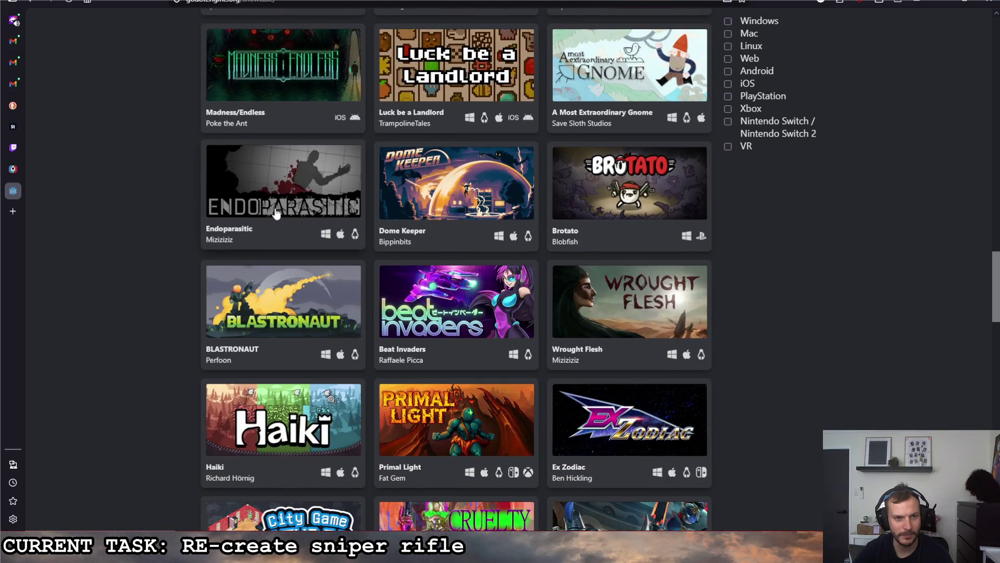
{"action": "scroll", "coordinate": [152, 249], "scroll_direction": "down", "scroll_amount": 1}
{"action": "scroll", "coordinate": [153, 245], "scroll_direction": "down", "scroll_amount": 2}
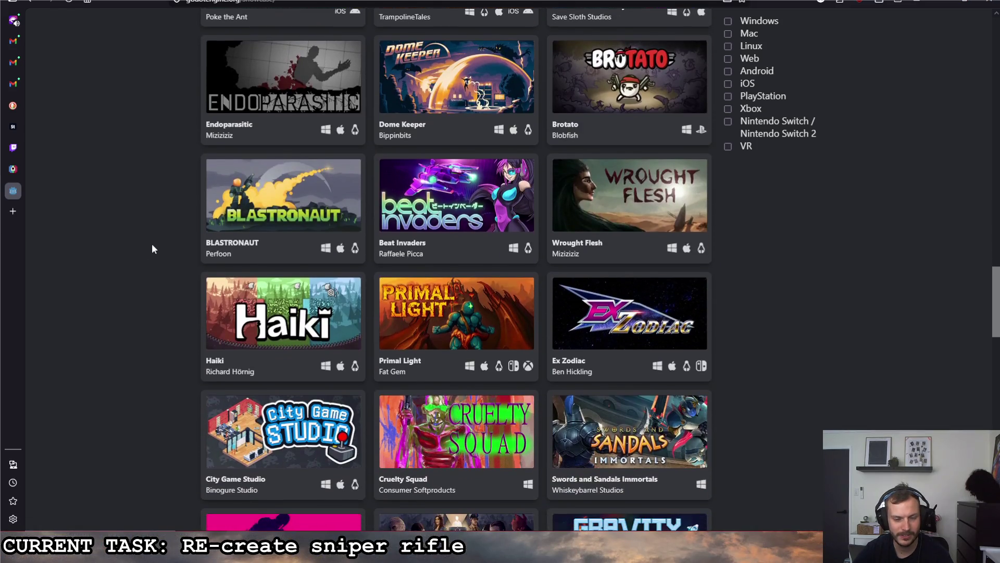
{"action": "scroll", "coordinate": [153, 243], "scroll_direction": "down", "scroll_amount": 1}
{"action": "scroll", "coordinate": [152, 242], "scroll_direction": "down", "scroll_amount": 1}
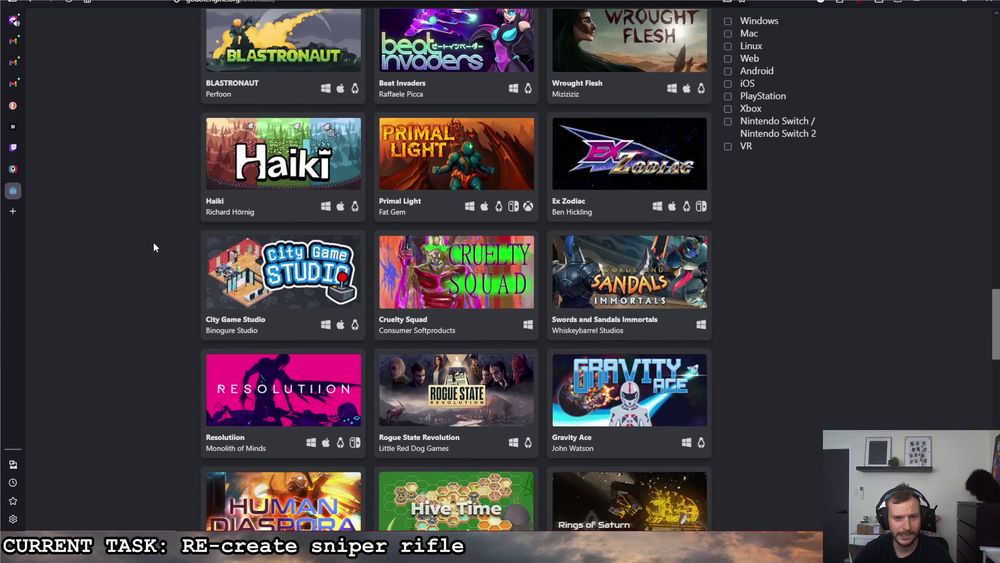
{"action": "scroll", "coordinate": [439, 302], "scroll_direction": "down", "scroll_amount": 1}
{"action": "scroll", "coordinate": [143, 257], "scroll_direction": "down", "scroll_amount": 2}
{"action": "scroll", "coordinate": [148, 248], "scroll_direction": "down", "scroll_amount": 1}
{"action": "scroll", "coordinate": [151, 248], "scroll_direction": "down", "scroll_amount": 2}
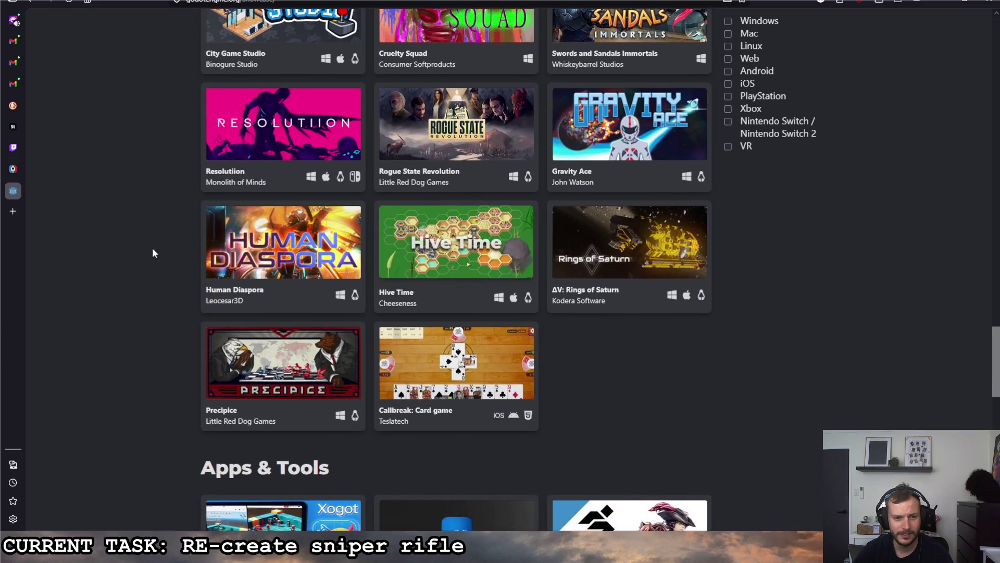
{"action": "scroll", "coordinate": [152, 248], "scroll_direction": "down", "scroll_amount": 3}
{"action": "scroll", "coordinate": [152, 248], "scroll_direction": "down", "scroll_amount": 2}
{"action": "scroll", "coordinate": [368, 249], "scroll_direction": "down", "scroll_amount": 1}
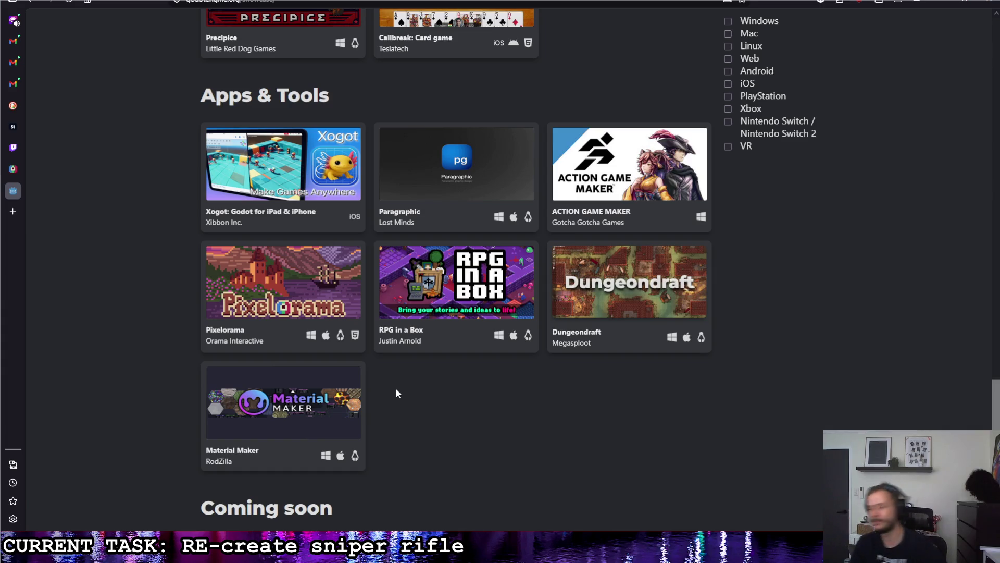
Scroll the Showcase page back up to the Showreel videos and Games heading.
{"action": "scroll", "coordinate": [420, 396], "scroll_direction": "up", "scroll_amount": 9}
{"action": "scroll", "coordinate": [410, 406], "scroll_direction": "down", "scroll_amount": 2}
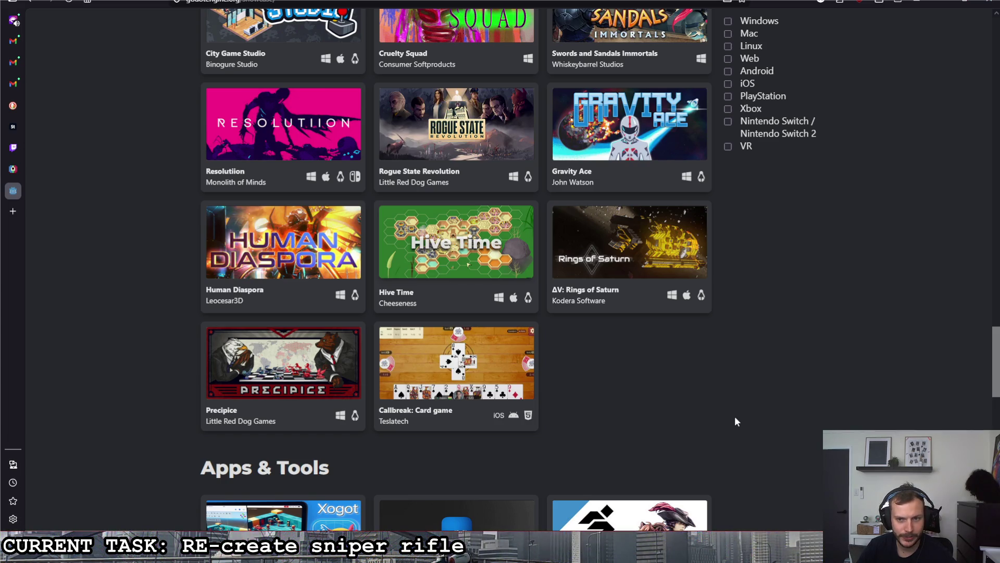
{"action": "scroll", "coordinate": [722, 410], "scroll_direction": "up", "scroll_amount": 3}
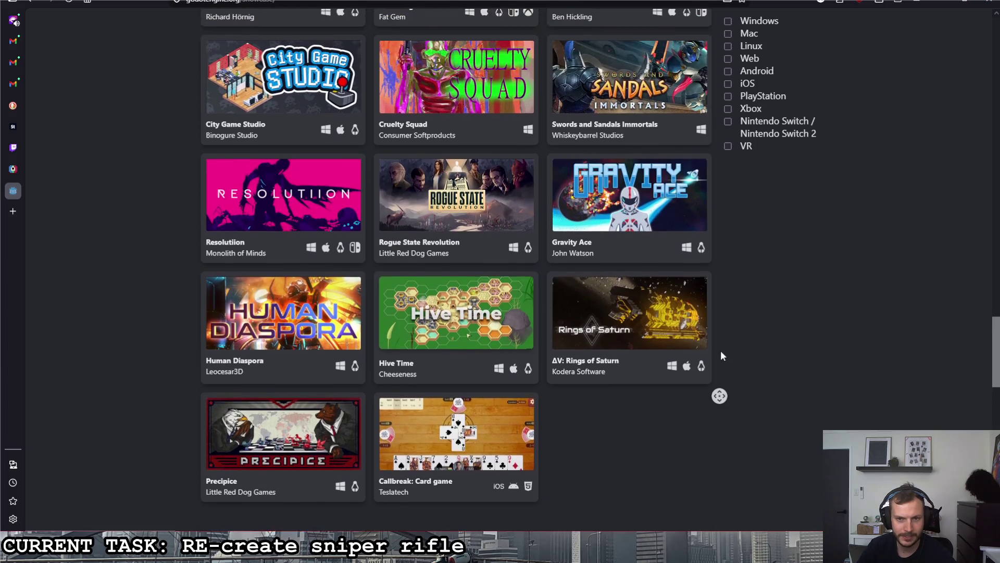
{"action": "scroll", "coordinate": [736, 364], "scroll_direction": "up", "scroll_amount": 1}
{"action": "scroll", "coordinate": [736, 346], "scroll_direction": "down", "scroll_amount": 1}
{"action": "scroll", "coordinate": [736, 348], "scroll_direction": "up", "scroll_amount": 3}
{"action": "scroll", "coordinate": [736, 341], "scroll_direction": "up", "scroll_amount": 8}
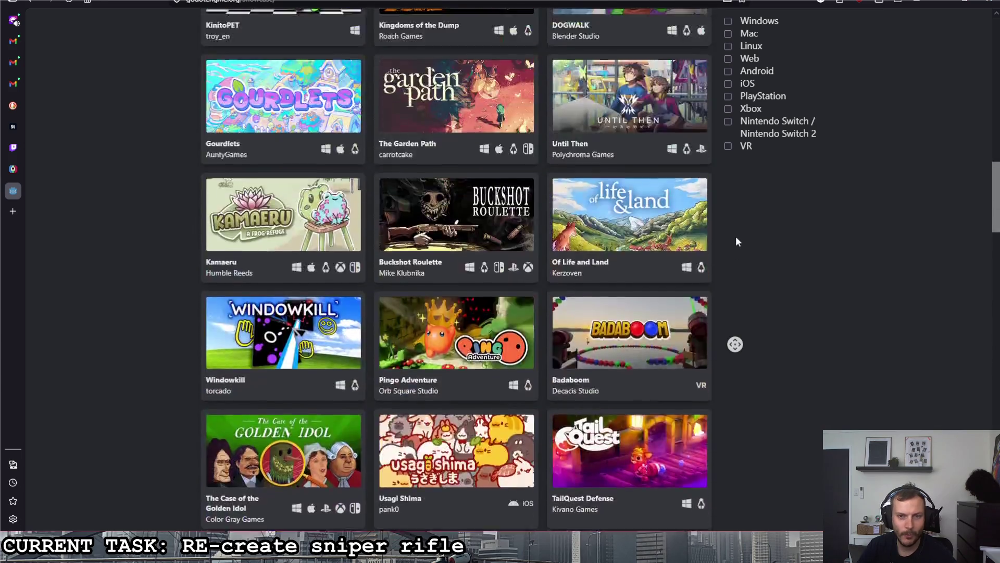
{"action": "scroll", "coordinate": [736, 342], "scroll_direction": "up", "scroll_amount": 8}
{"action": "scroll", "coordinate": [724, 292], "scroll_direction": "up", "scroll_amount": 3}
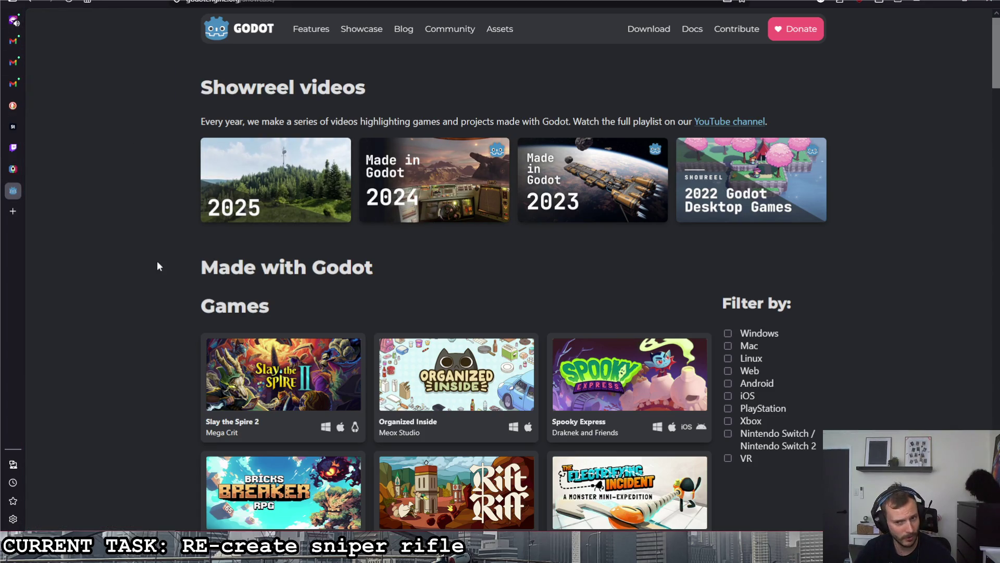
Scroll slightly into the games grid, then return to the Sniper sprite in Pixelorama.
{"action": "scroll", "coordinate": [172, 256], "scroll_direction": "down", "scroll_amount": 3}
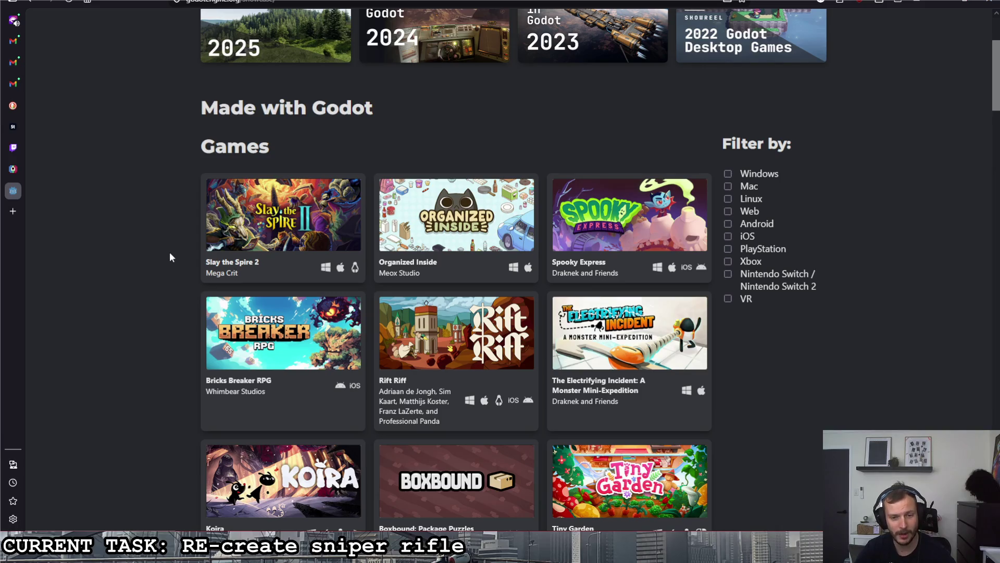
{"action": "scroll", "coordinate": [161, 258], "scroll_direction": "down", "scroll_amount": 2}
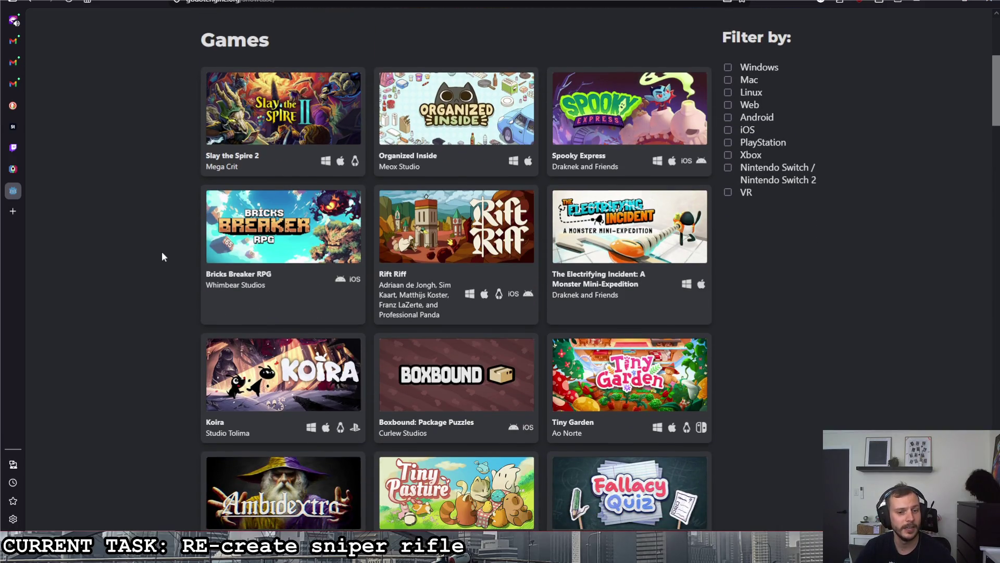
{"action": "scroll", "coordinate": [177, 320], "scroll_direction": "down", "scroll_amount": 1}
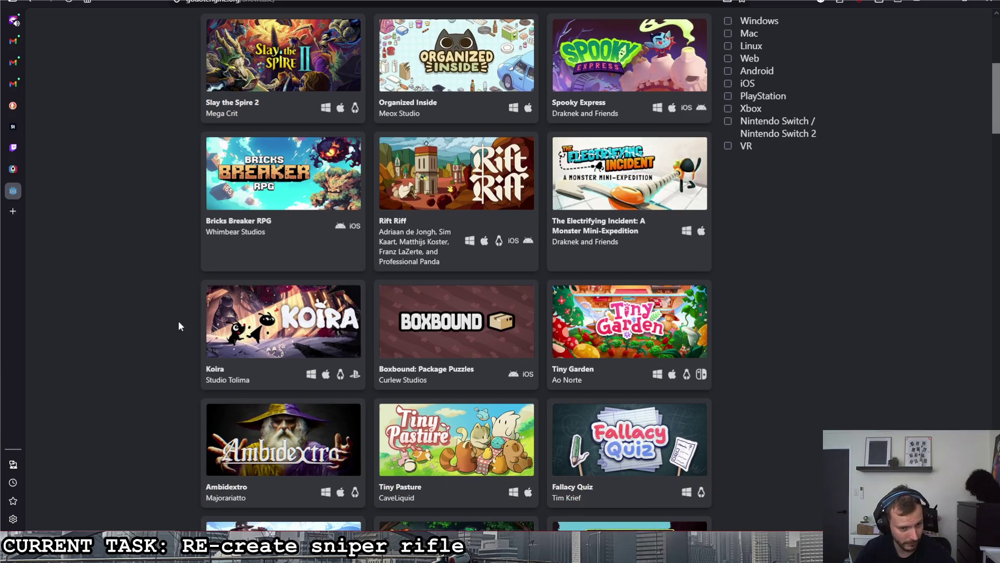
{"action": "mouse_move", "coordinate": [419, 553]}
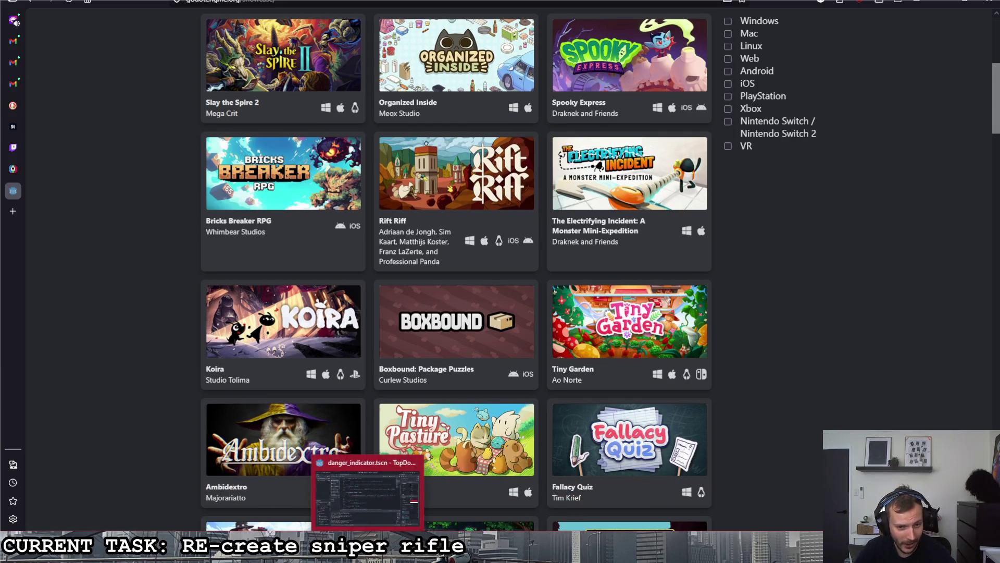
{"action": "left_click", "coordinate": [417, 492]}
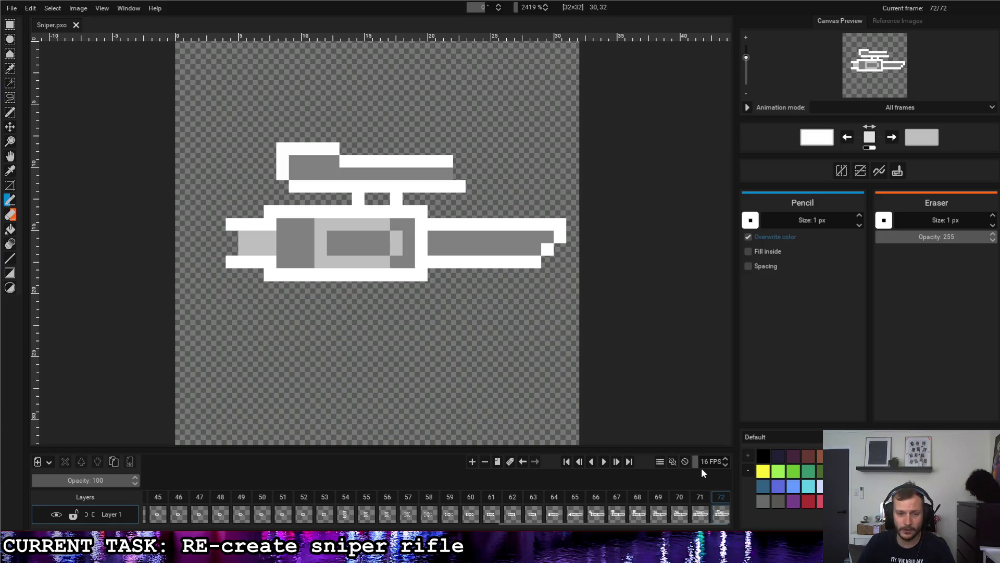
Switch to Godot and change from the Script editor to the 2D workspace showing the red arrow.
{"action": "key", "text": "alt+Tab"}
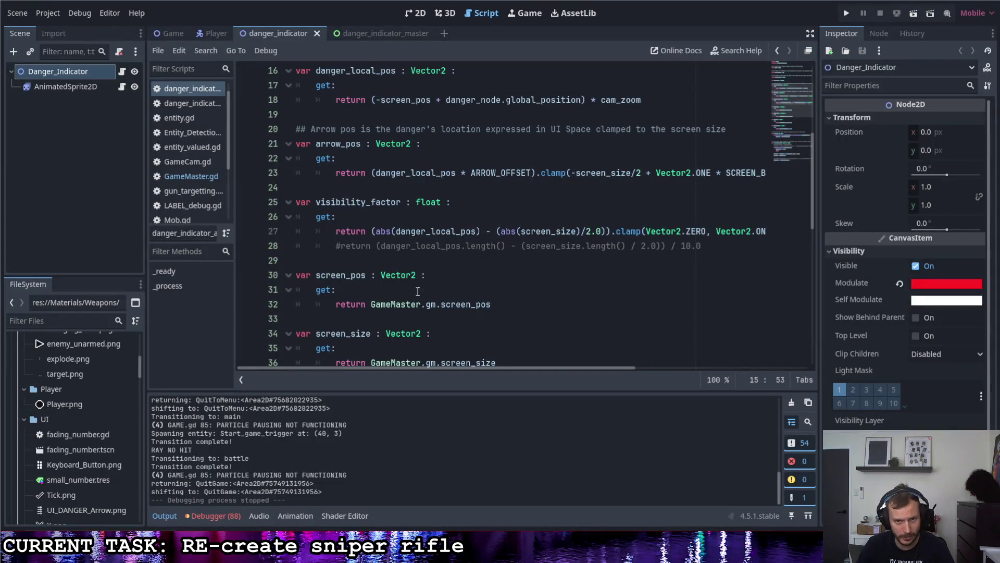
{"action": "mouse_move", "coordinate": [179, 36]}
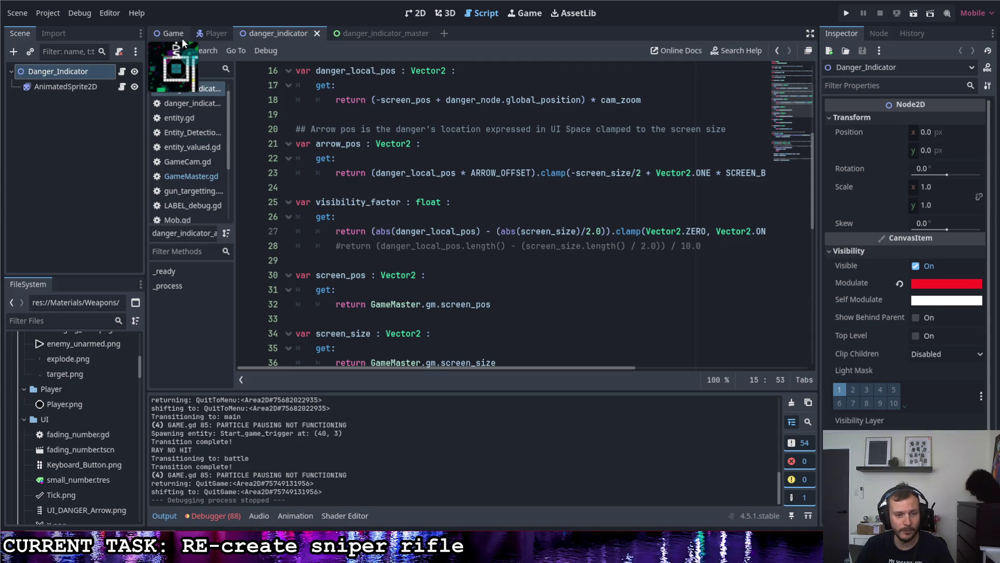
{"action": "left_click", "coordinate": [417, 14]}
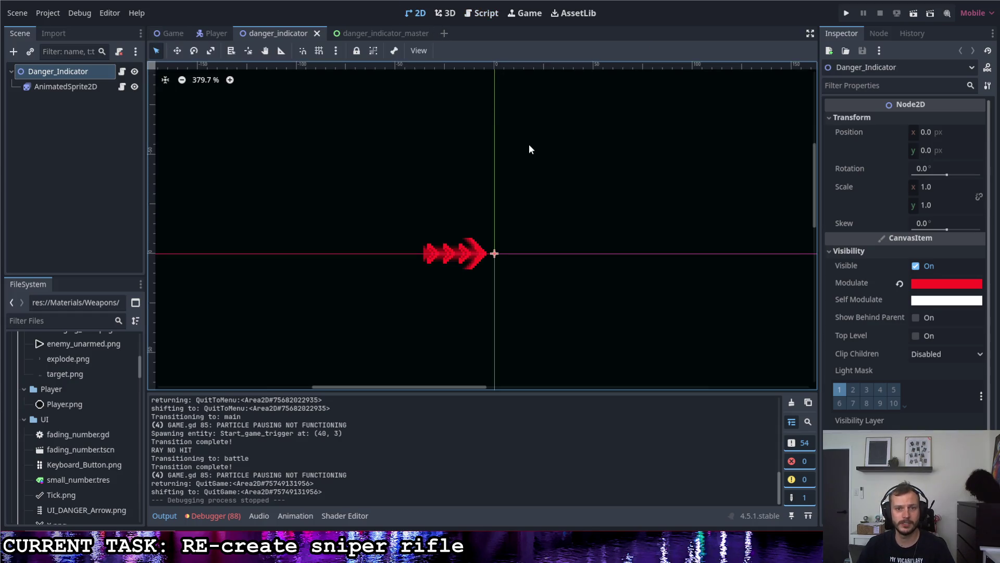
Switch to Godot's Game scene and zoom in and out across its level map.
{"action": "scroll", "coordinate": [458, 193], "scroll_direction": "down", "scroll_amount": 5}
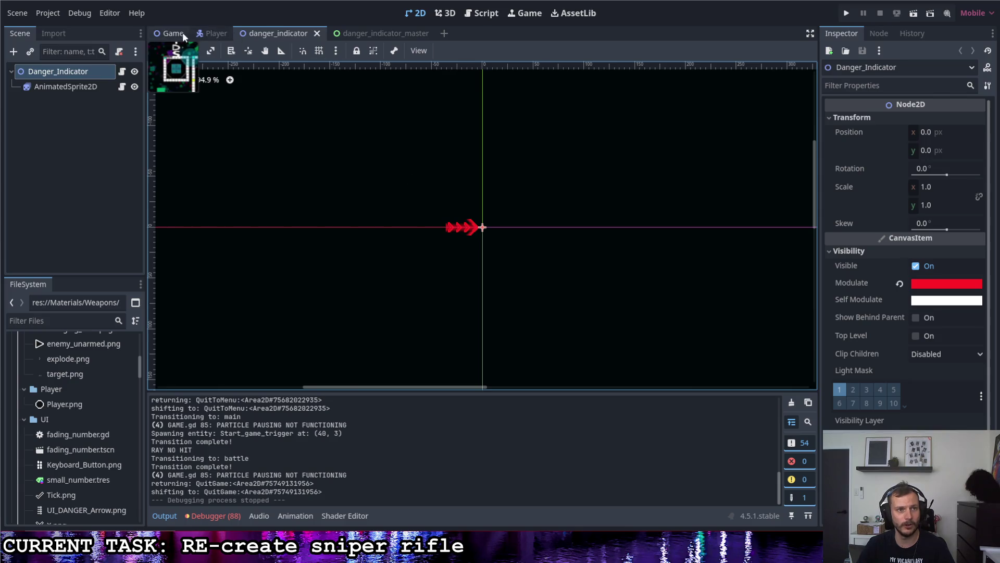
{"action": "left_click", "coordinate": [174, 34]}
{"action": "scroll", "coordinate": [417, 213], "scroll_direction": "down", "scroll_amount": 3}
{"action": "scroll", "coordinate": [405, 208], "scroll_direction": "down", "scroll_amount": 3}
{"action": "scroll", "coordinate": [406, 208], "scroll_direction": "up", "scroll_amount": 1}
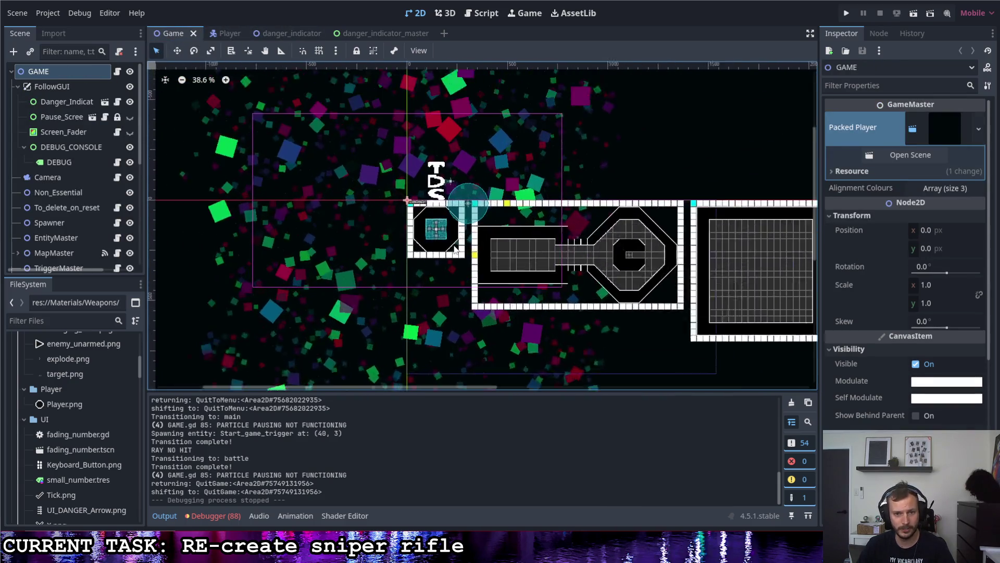
{"action": "scroll", "coordinate": [406, 213], "scroll_direction": "down", "scroll_amount": 2}
{"action": "scroll", "coordinate": [406, 221], "scroll_direction": "down", "scroll_amount": 2}
{"action": "scroll", "coordinate": [414, 223], "scroll_direction": "up", "scroll_amount": 2}
{"action": "scroll", "coordinate": [414, 223], "scroll_direction": "up", "scroll_amount": 2}
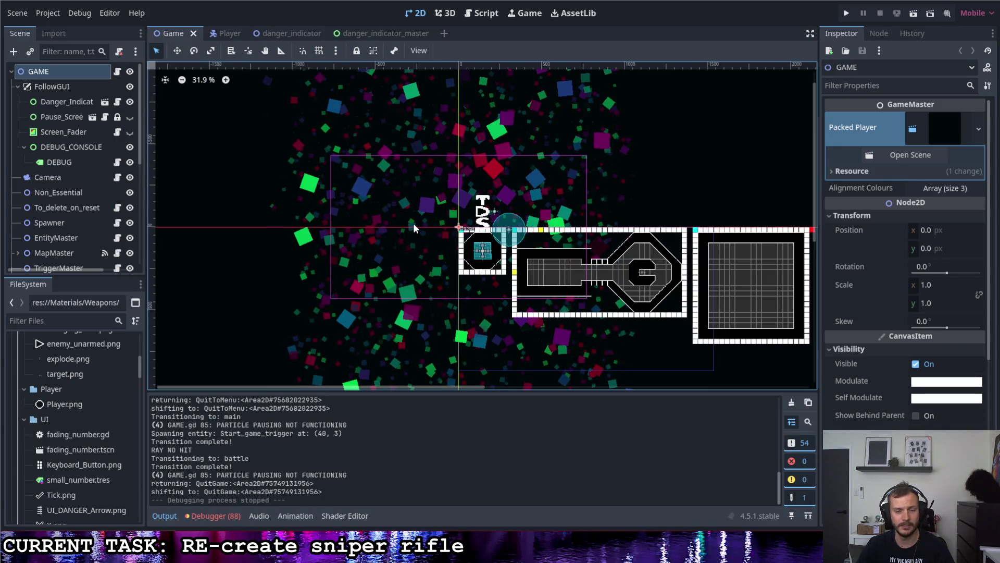
{"action": "scroll", "coordinate": [387, 232], "scroll_direction": "up", "scroll_amount": 1}
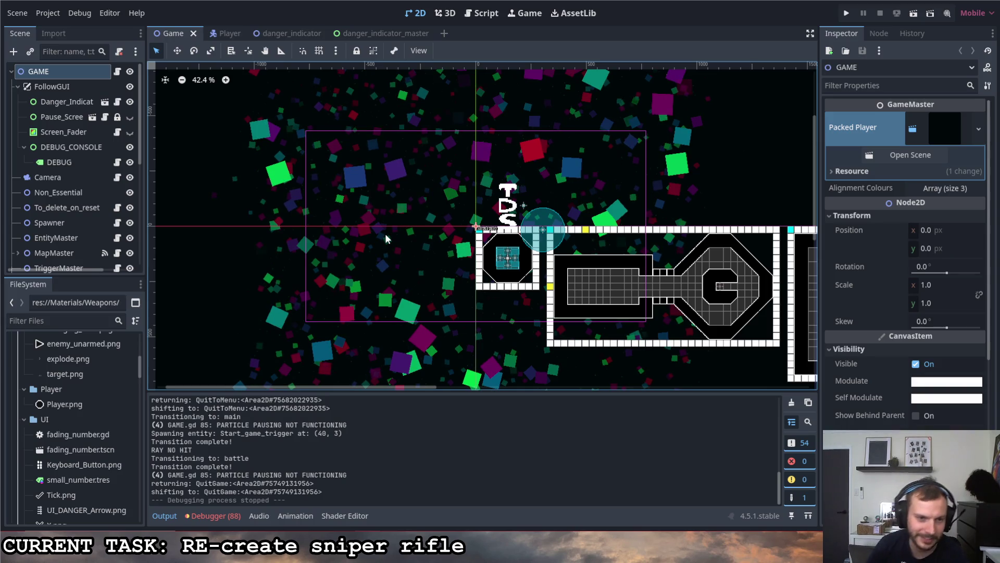
{"action": "scroll", "coordinate": [383, 236], "scroll_direction": "up", "scroll_amount": 4}
{"action": "scroll", "coordinate": [327, 328], "scroll_direction": "up", "scroll_amount": 6}
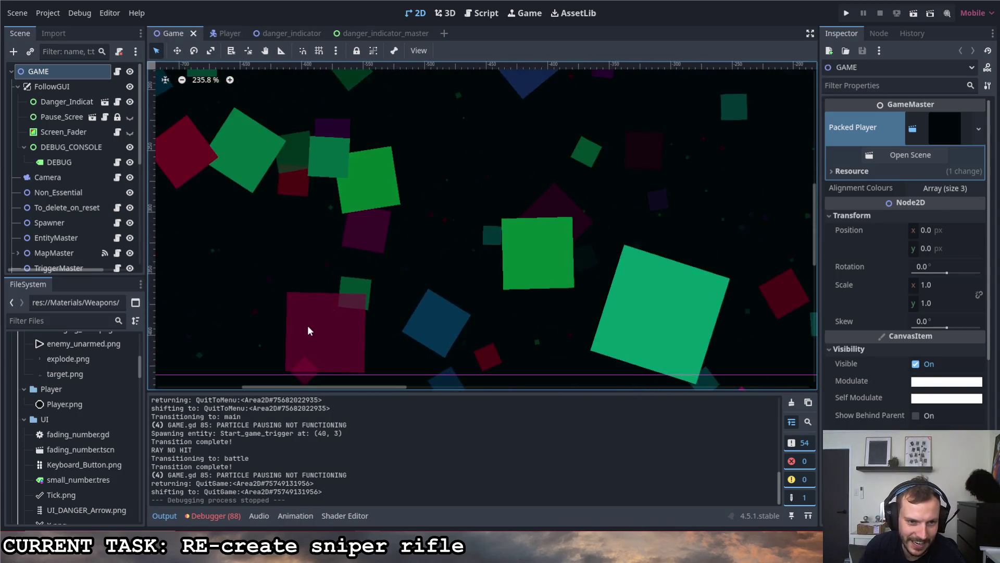
{"action": "scroll", "coordinate": [305, 329], "scroll_direction": "down", "scroll_amount": 1}
{"action": "scroll", "coordinate": [303, 330], "scroll_direction": "down", "scroll_amount": 2}
{"action": "scroll", "coordinate": [302, 334], "scroll_direction": "down", "scroll_amount": 2}
{"action": "scroll", "coordinate": [304, 324], "scroll_direction": "down", "scroll_amount": 1}
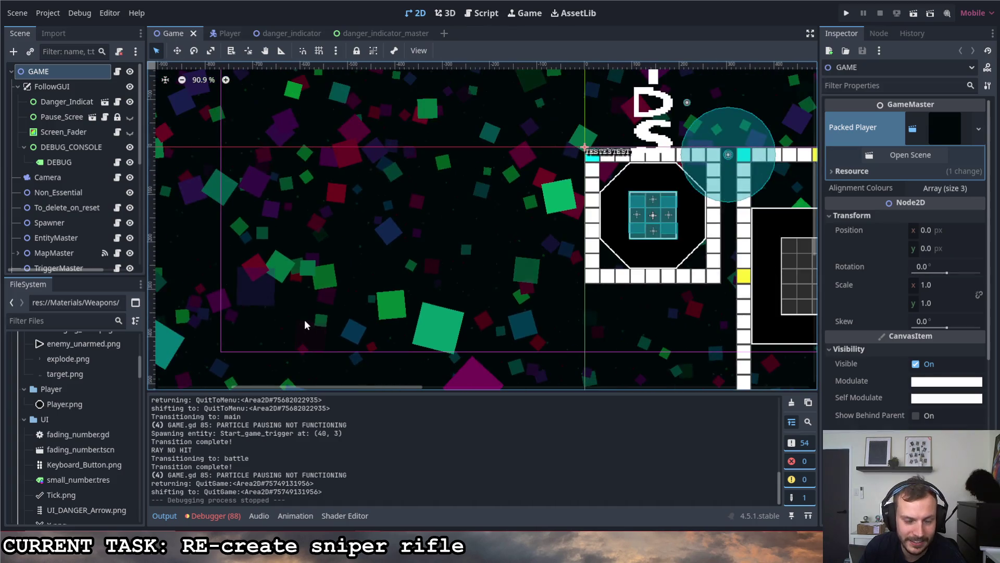
{"action": "scroll", "coordinate": [337, 294], "scroll_direction": "down", "scroll_amount": 2}
{"action": "scroll", "coordinate": [432, 248], "scroll_direction": "down", "scroll_amount": 5}
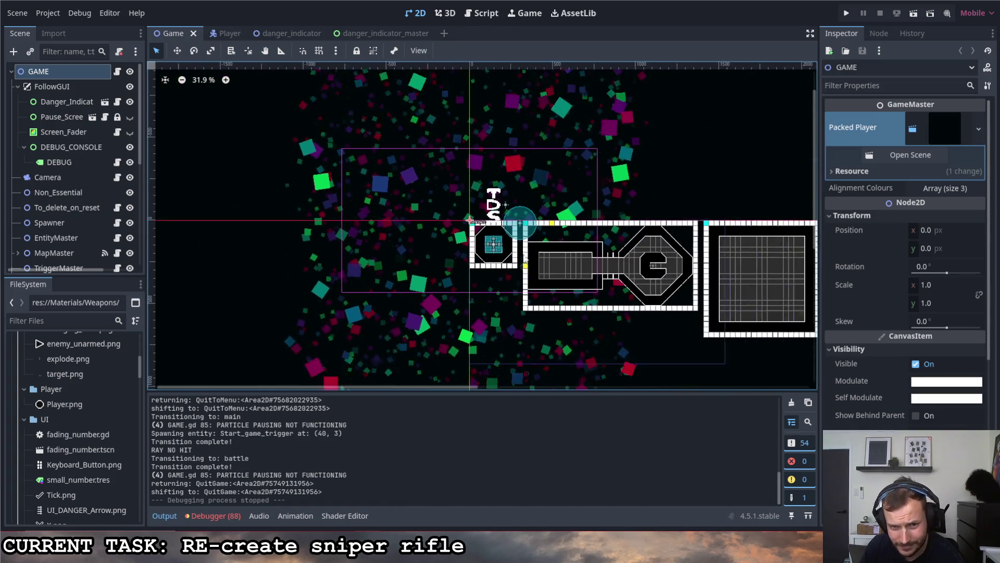
{"action": "scroll", "coordinate": [521, 256], "scroll_direction": "up", "scroll_amount": 5}
Bring Pixelorama with the Sniper.pxo animation back to the front.
{"action": "mouse_move", "coordinate": [417, 521]}
{"action": "left_click", "coordinate": [416, 489]}
{"action": "left_click_drag", "start_coordinate": [511, 525], "coordinate": [221, 528]}
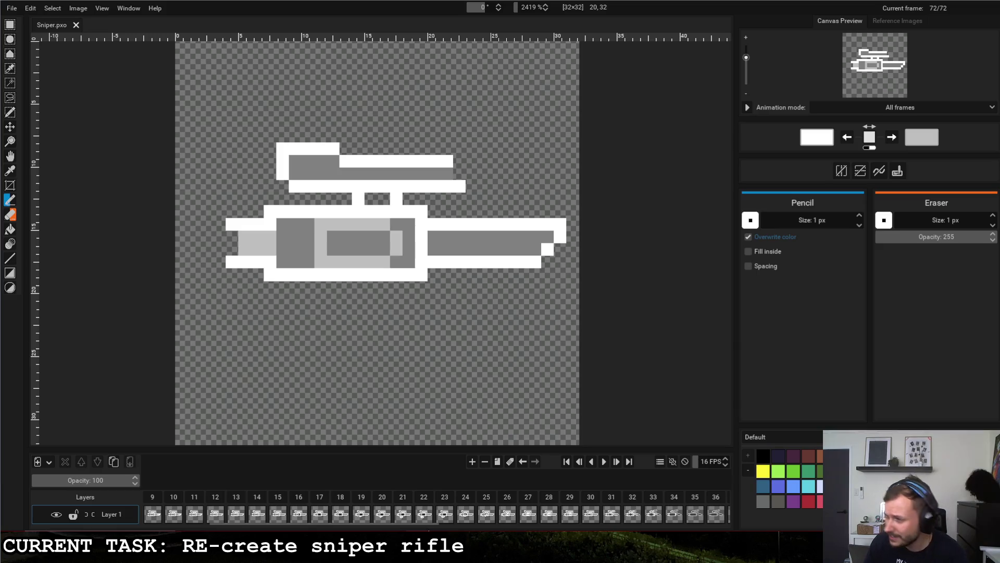
{"action": "mouse_move", "coordinate": [419, 555]}
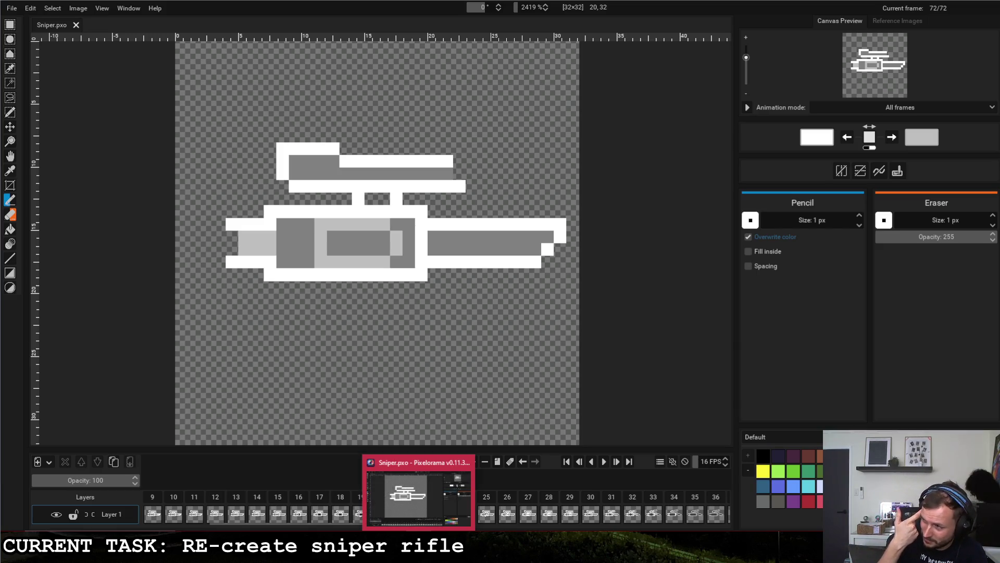